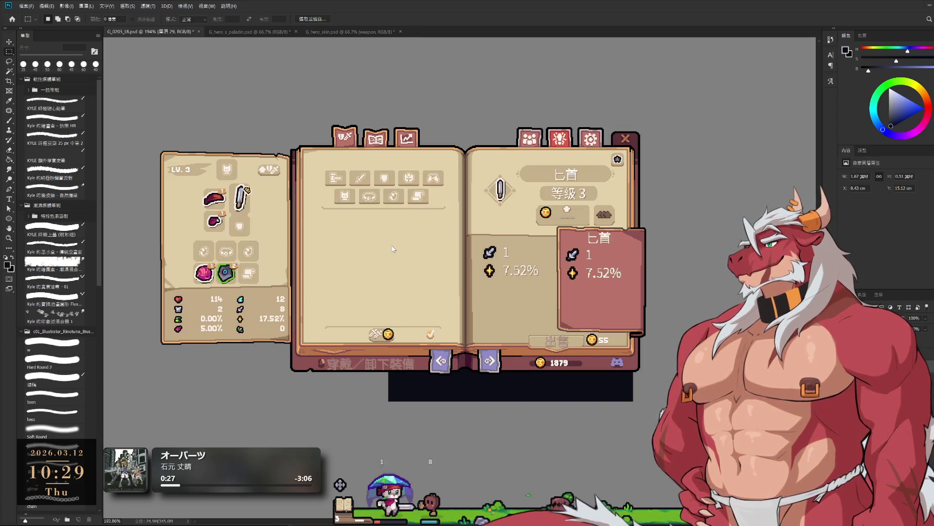
Unequip the dagger and toggle the 緋紅頭帶 headband off and on in the equipment book.
{"action": "left_click", "coordinate": [242, 204]}
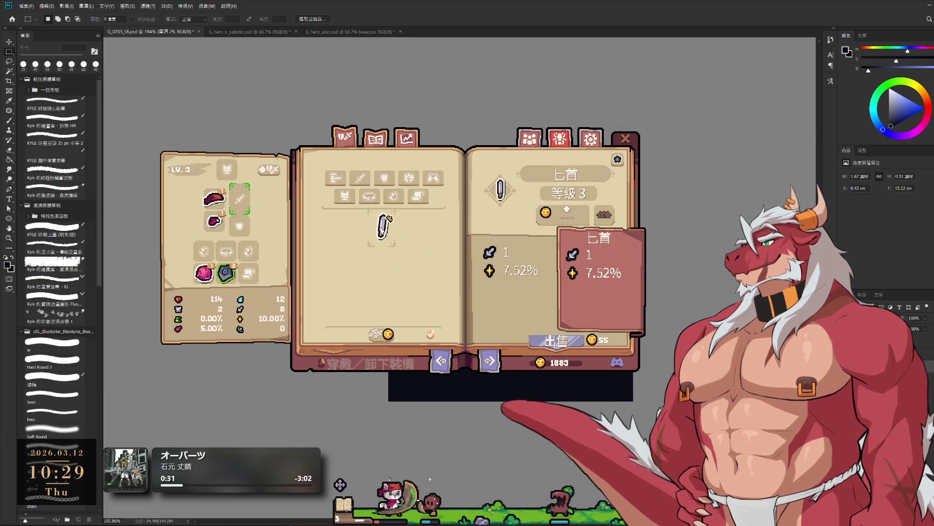
{"action": "left_click", "coordinate": [219, 202]}
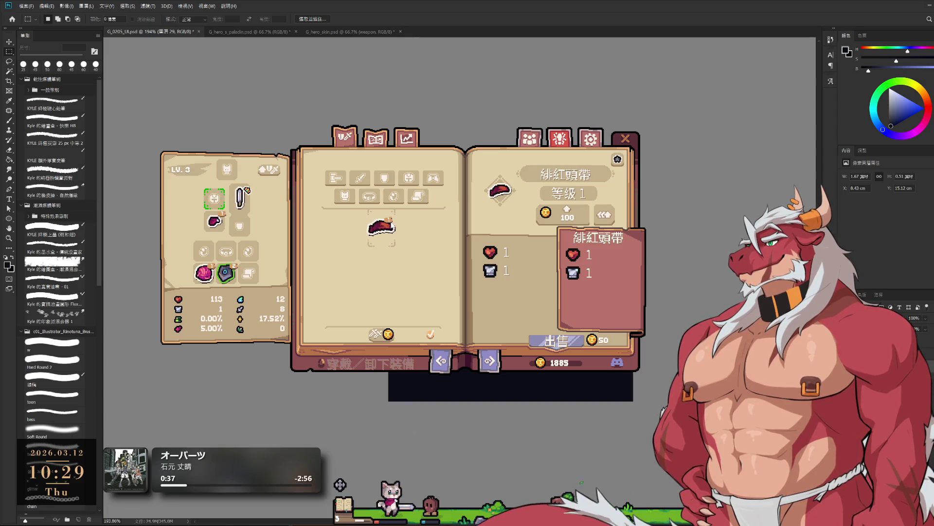
{"action": "left_click", "coordinate": [382, 227]}
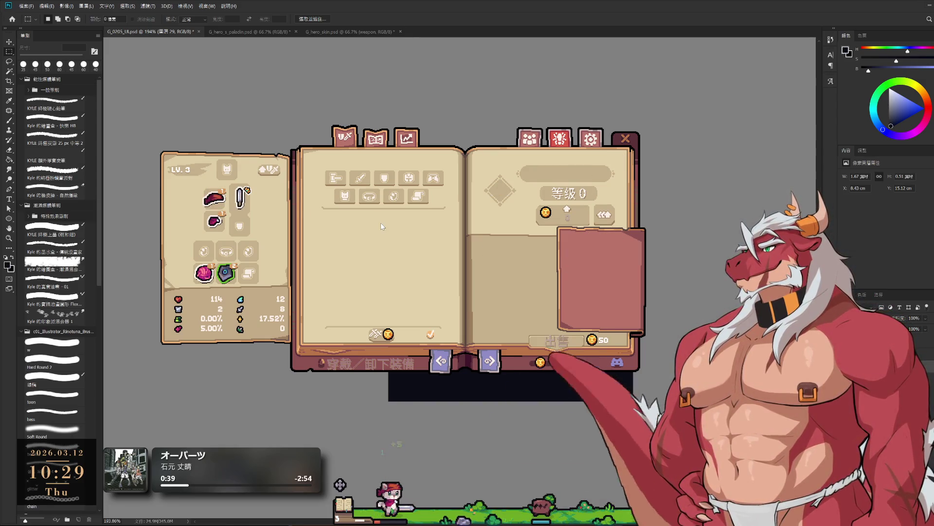
{"action": "left_click", "coordinate": [219, 197]}
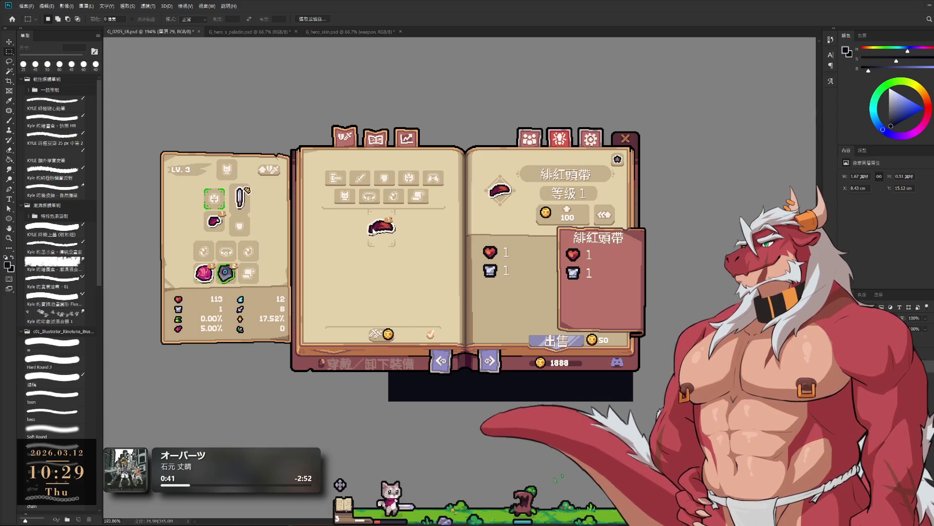
{"action": "left_click", "coordinate": [220, 196]}
{"action": "left_click", "coordinate": [220, 196]}
{"action": "left_click", "coordinate": [382, 226]}
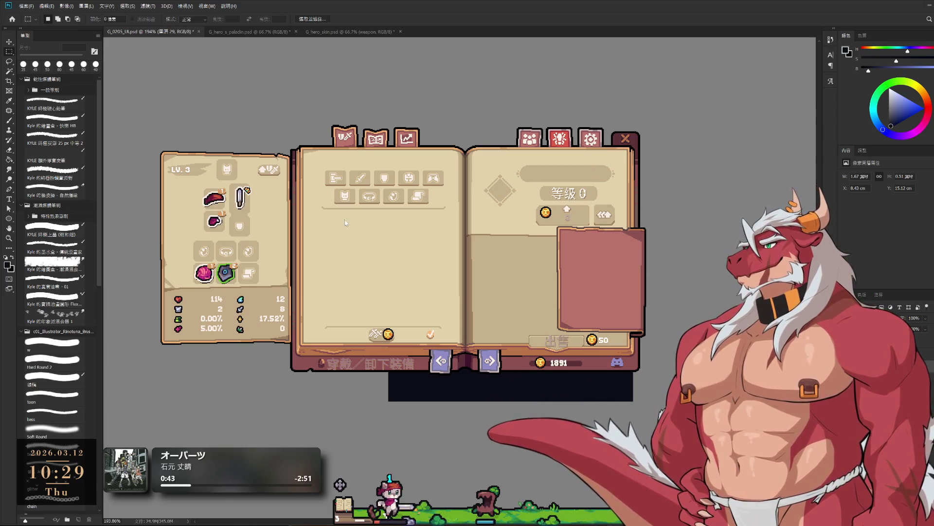
{"action": "left_click", "coordinate": [214, 198]}
Re-equip the headband, swap the 緋紅斗篷 cloak out and back in, and close the book.
{"action": "left_click", "coordinate": [382, 226]}
{"action": "left_click", "coordinate": [214, 222]}
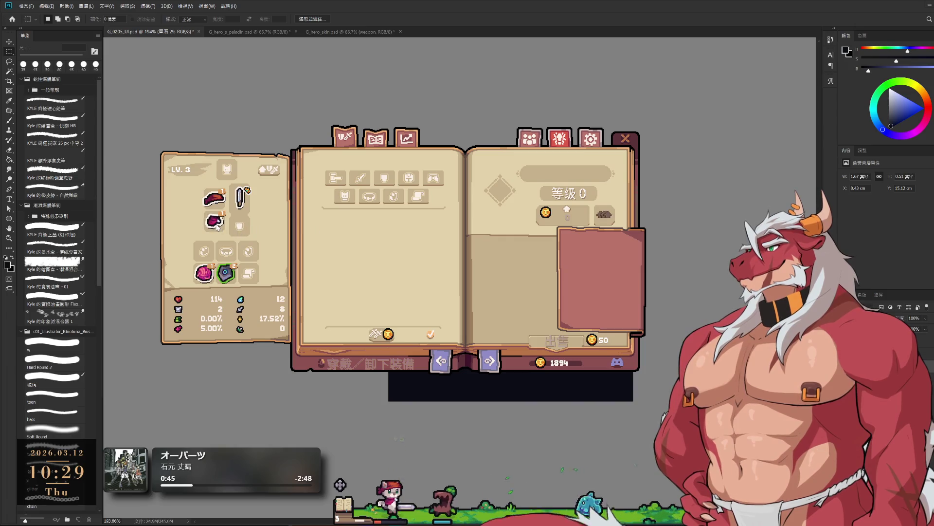
{"action": "left_click", "coordinate": [383, 226]}
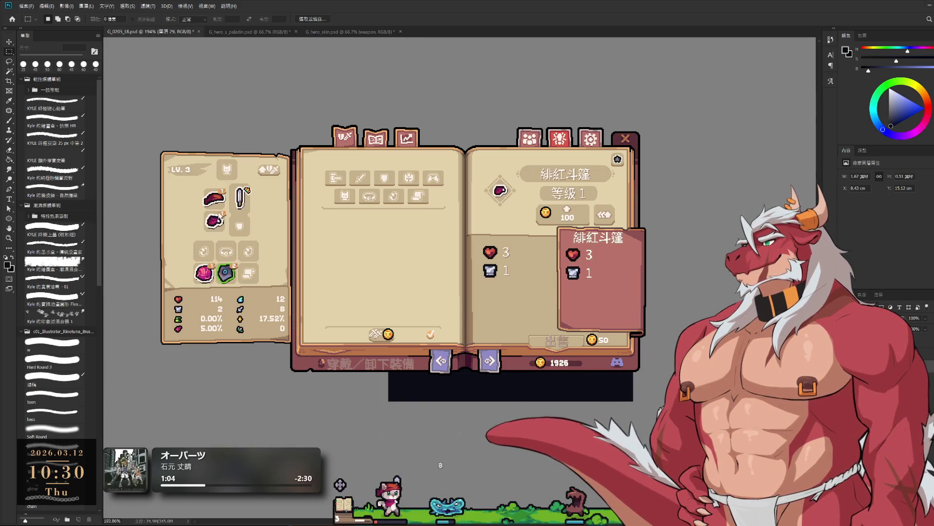
{"action": "left_click_drag", "start_coordinate": [215, 220], "coordinate": [389, 228]}
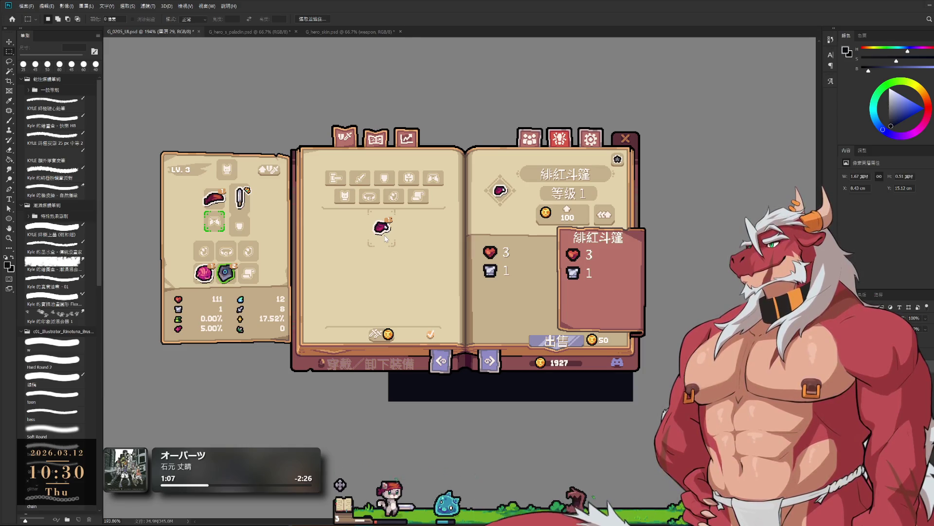
{"action": "left_click", "coordinate": [388, 237]}
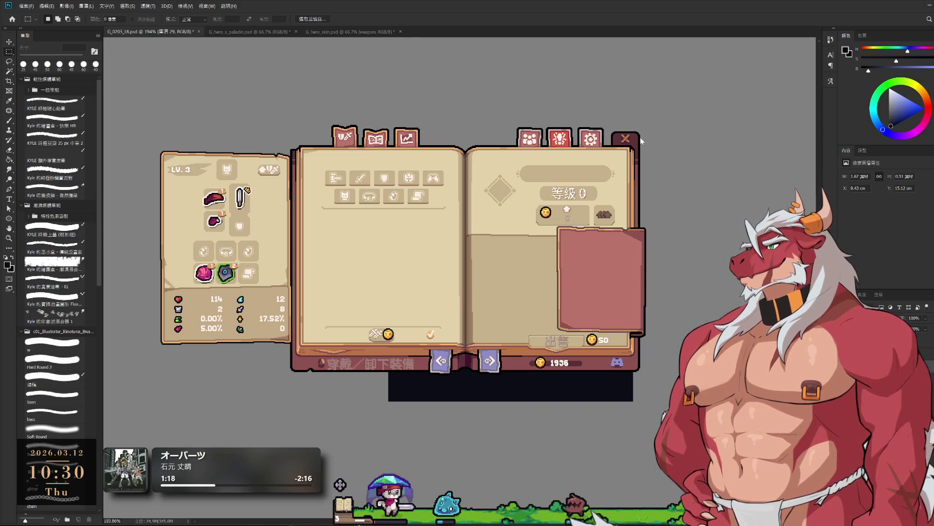
{"action": "left_click", "coordinate": [626, 140]}
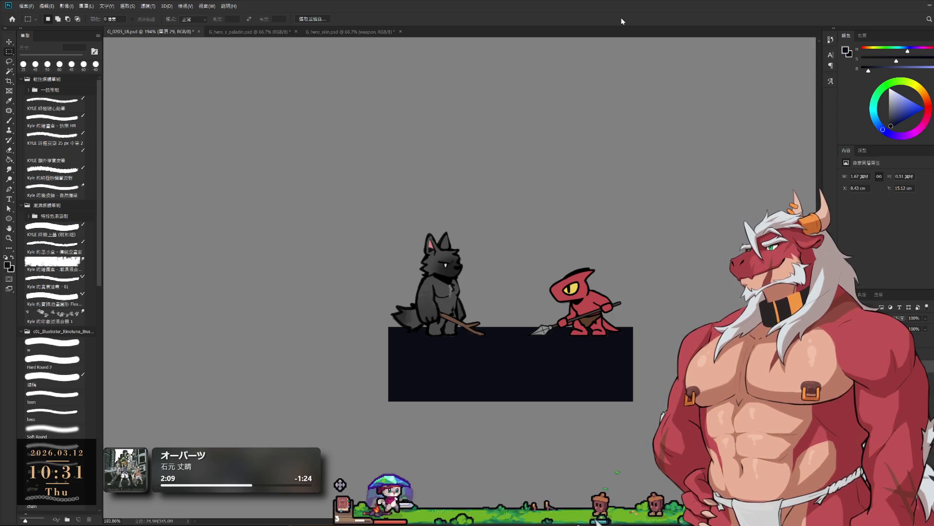
{"action": "left_click_drag", "start_coordinate": [563, 214], "coordinate": [626, 240]}
Select layer group 群組 9 and create the new blank layer 圖層 30.
{"action": "scroll", "coordinate": [626, 240], "scroll_direction": "down", "scroll_amount": 2}
{"action": "key", "text": "c"}
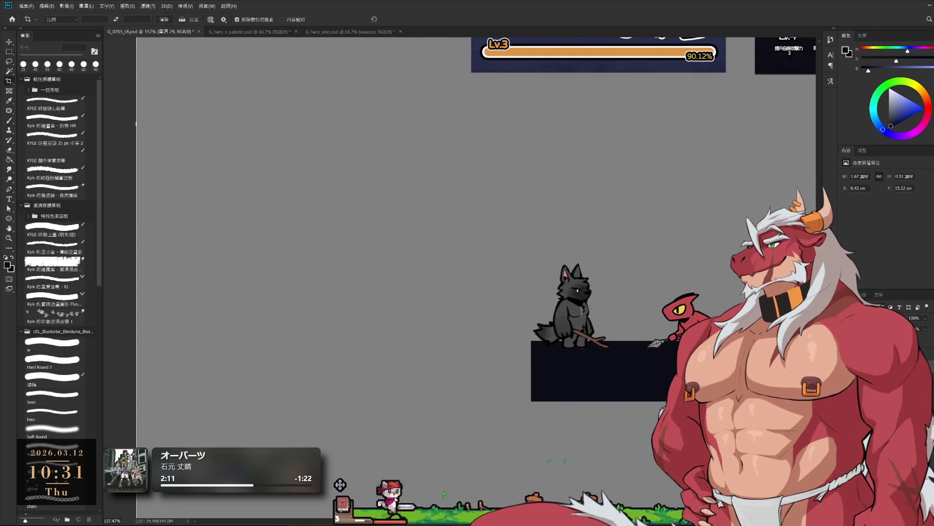
{"action": "key", "text": "alt+bracketright"}
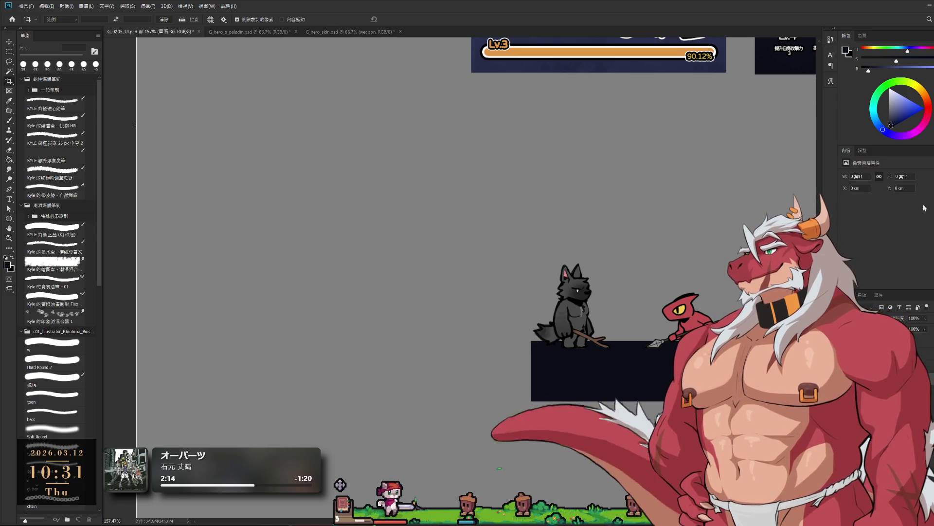
{"action": "key", "text": "alt+bracketright"}
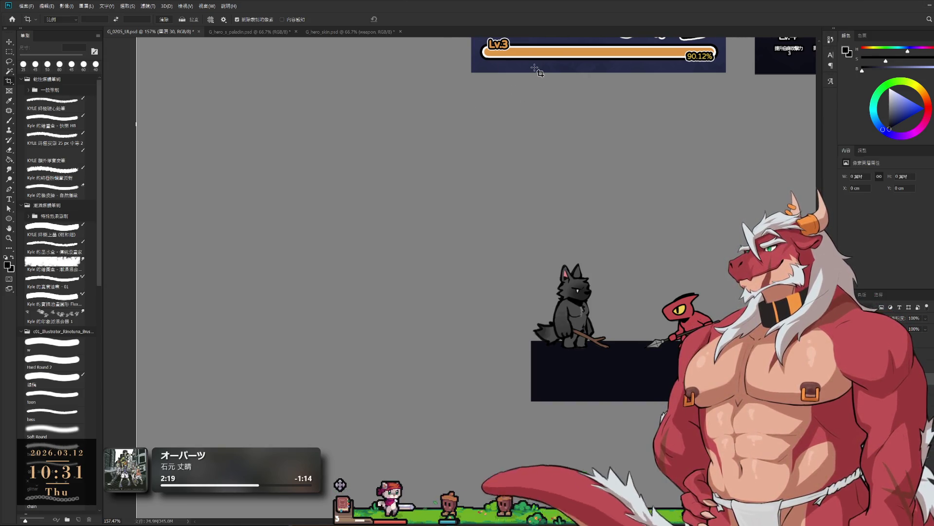
Set up the Hard Round brush at 8 px and undo a test stroke.
{"action": "key", "text": "b"}
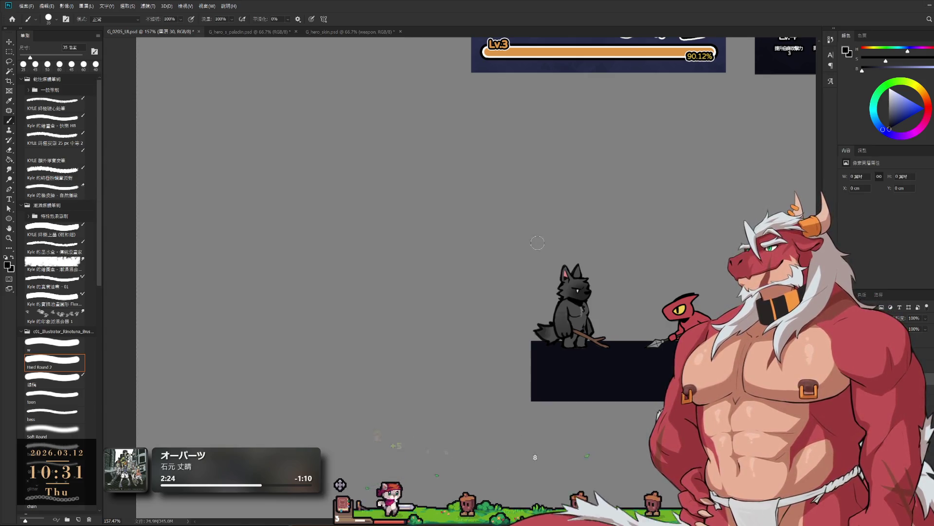
{"action": "key", "text": "bracketleft"}
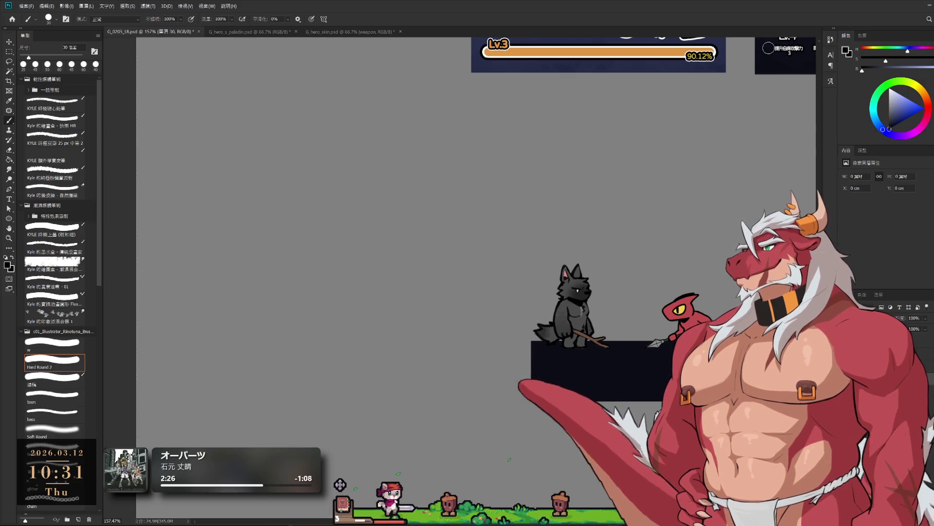
{"action": "mouse_move", "coordinate": [573, 230]}
{"action": "left_mouse_down"}
{"action": "mouse_move", "coordinate": [547, 260]}
{"action": "mouse_move", "coordinate": [554, 226]}
{"action": "left_mouse_up"}
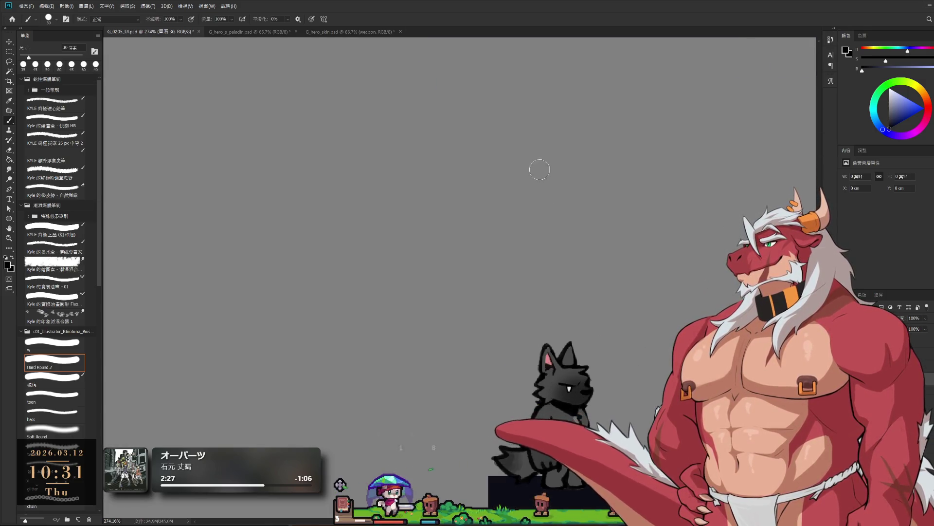
{"action": "key", "text": "bracketleft"}
{"action": "key", "text": "bracketleft"}
{"action": "key", "text": "bracketleft"}
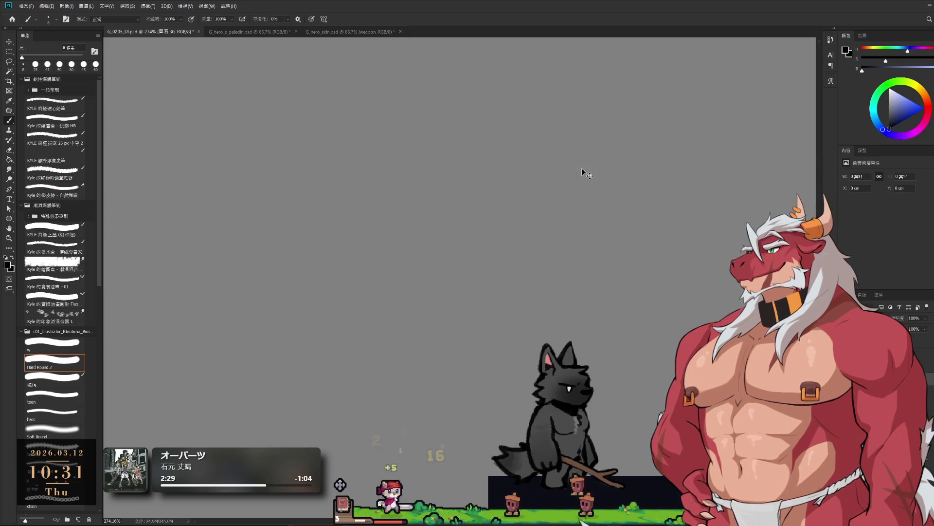
{"action": "left_click_drag", "start_coordinate": [576, 131], "coordinate": [577, 164]}
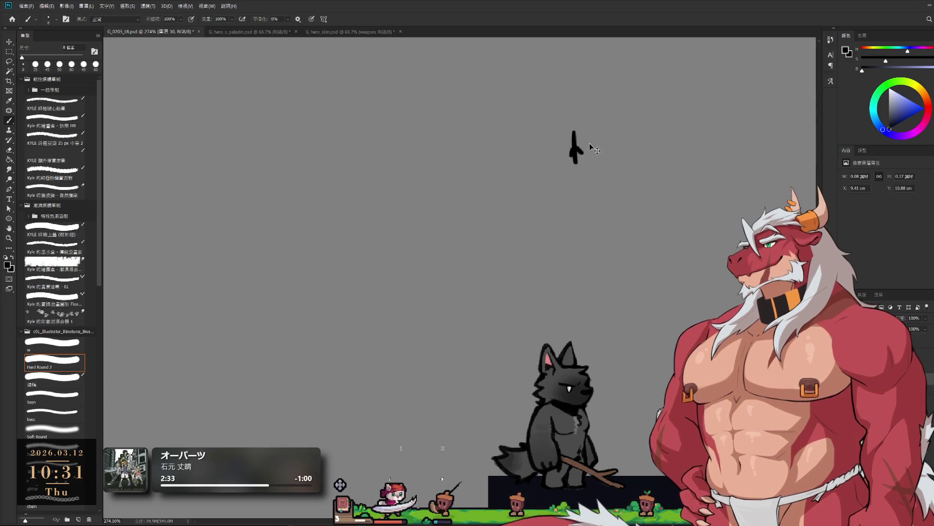
{"action": "key", "text": "ctrl+z"}
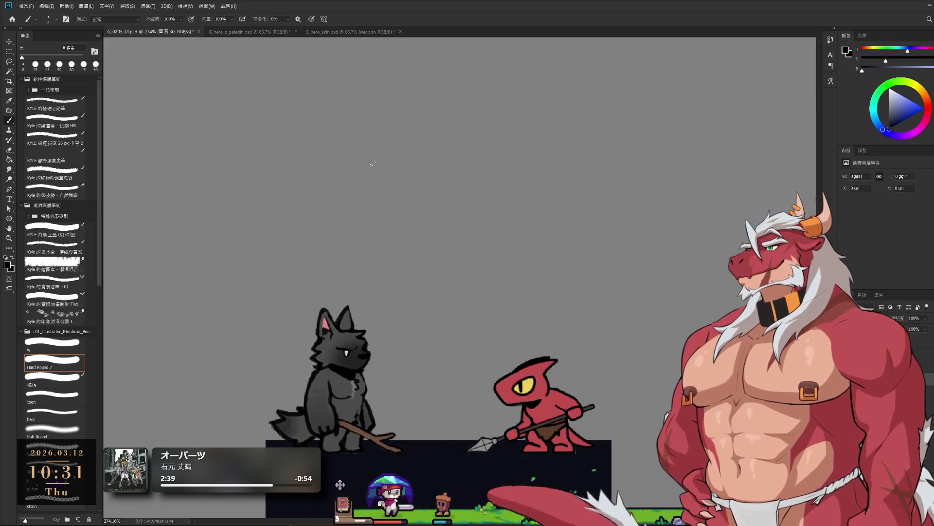
{"action": "scroll", "coordinate": [459, 119], "scroll_direction": "down", "scroll_amount": 1}
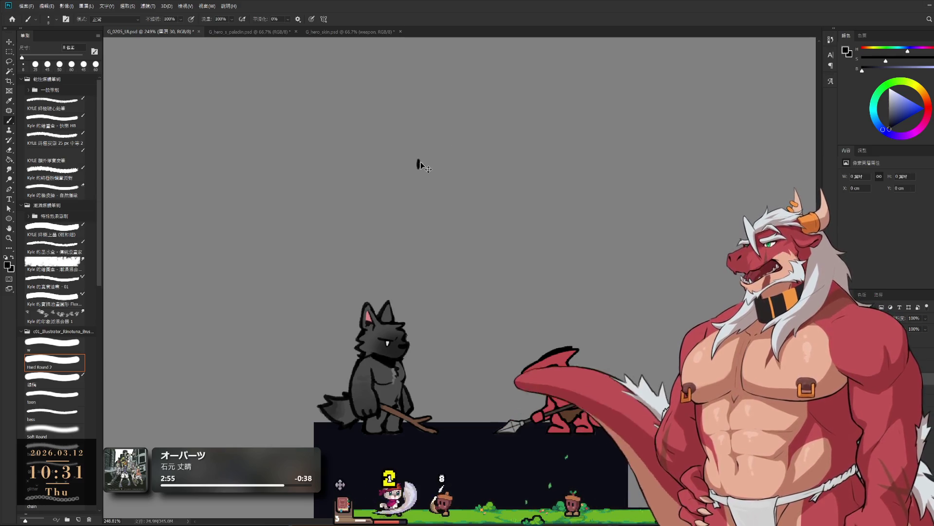
Handwrite 怪物 above the wolf and 待機 over 攻擊 beside it, undoing stray dashes.
{"action": "mouse_move", "coordinate": [428, 147]}
{"action": "left_mouse_down"}
{"action": "mouse_move", "coordinate": [426, 170]}
{"action": "mouse_move", "coordinate": [436, 156]}
{"action": "mouse_move", "coordinate": [430, 165]}
{"action": "mouse_move", "coordinate": [441, 171]}
{"action": "mouse_move", "coordinate": [452, 156]}
{"action": "mouse_move", "coordinate": [470, 171]}
{"action": "left_mouse_up"}
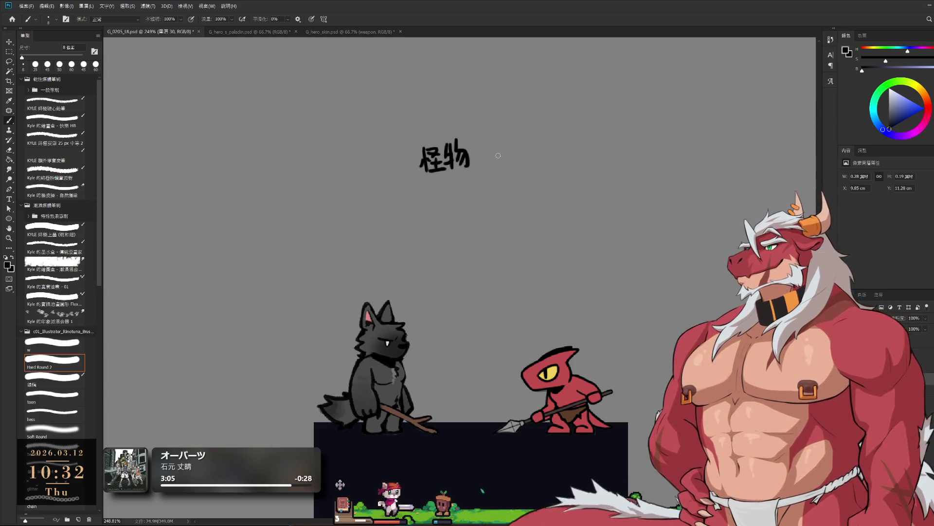
{"action": "left_click", "coordinate": [486, 149]}
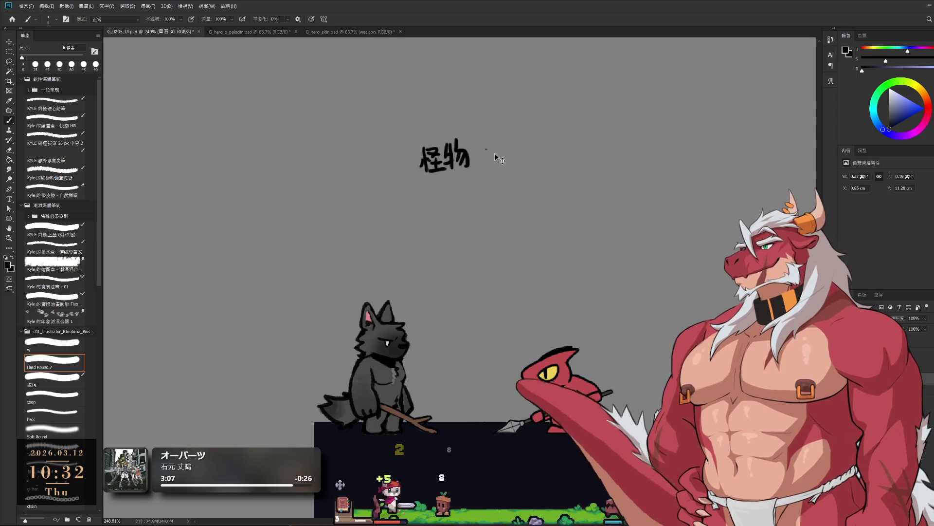
{"action": "left_click_drag", "start_coordinate": [484, 152], "coordinate": [521, 150]}
{"action": "key", "text": "ctrl+z"}
{"action": "key", "text": "ctrl+z"}
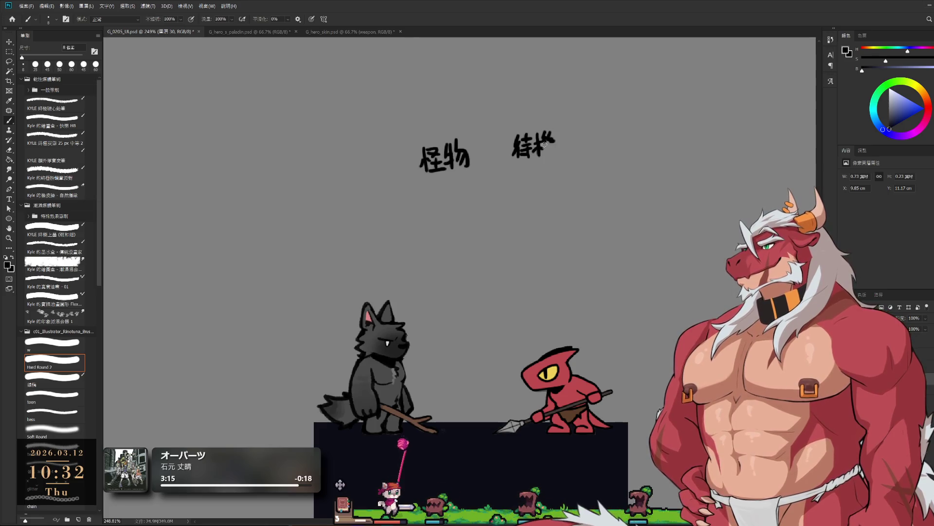
{"action": "mouse_move", "coordinate": [547, 145]}
{"action": "left_mouse_down"}
{"action": "mouse_move", "coordinate": [544, 154]}
{"action": "mouse_move", "coordinate": [556, 154]}
{"action": "mouse_move", "coordinate": [520, 181]}
{"action": "left_mouse_up"}
{"action": "mouse_move", "coordinate": [524, 183]}
{"action": "left_mouse_down"}
{"action": "mouse_move", "coordinate": [541, 184]}
{"action": "mouse_move", "coordinate": [546, 163]}
{"action": "mouse_move", "coordinate": [558, 179]}
{"action": "left_mouse_up"}
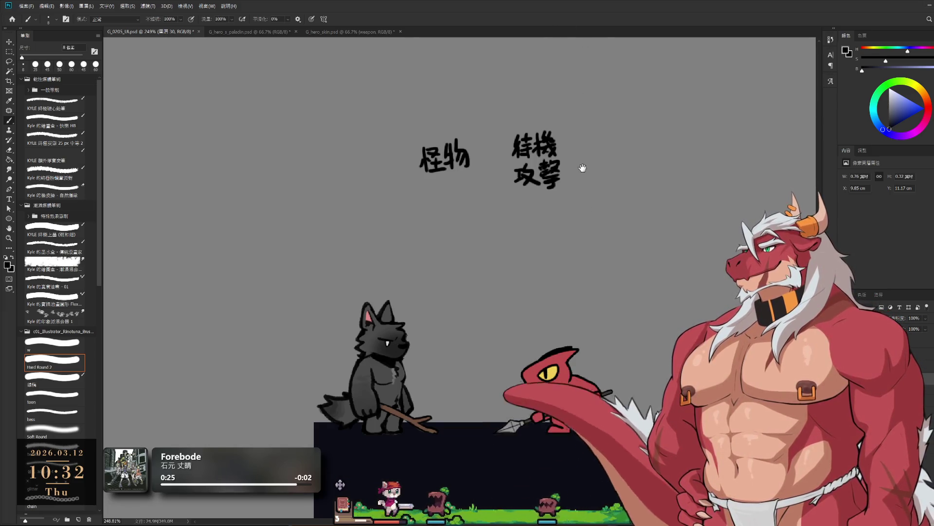
{"action": "scroll", "coordinate": [583, 168], "scroll_direction": "down", "scroll_amount": 5}
Zoom and pan the canvas until the battle UI mockups with the Lv3 bar are visible.
{"action": "scroll", "coordinate": [598, 198], "scroll_direction": "up", "scroll_amount": 3}
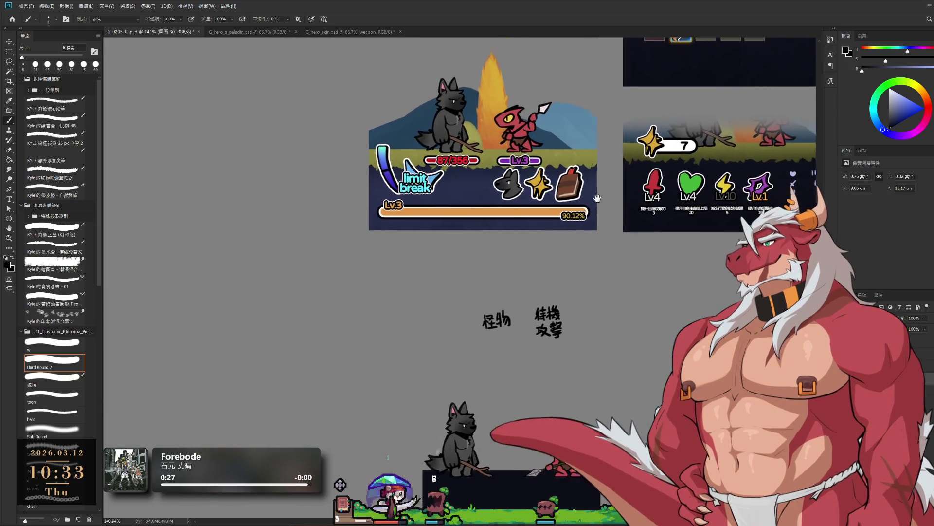
{"action": "mouse_move", "coordinate": [597, 197]}
{"action": "left_mouse_down"}
{"action": "mouse_move", "coordinate": [481, 339]}
{"action": "mouse_move", "coordinate": [615, 152]}
{"action": "mouse_move", "coordinate": [614, 194]}
{"action": "left_mouse_up"}
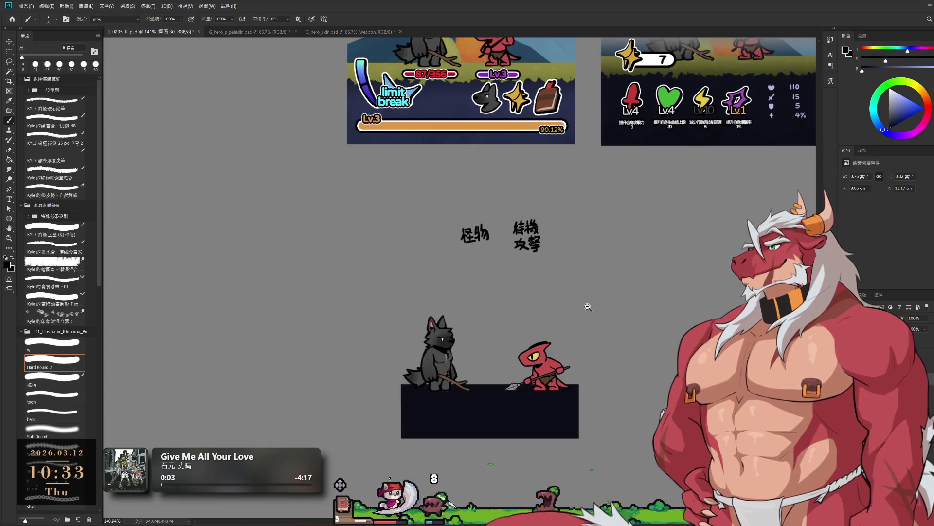
{"action": "scroll", "coordinate": [588, 307], "scroll_direction": "up", "scroll_amount": 2}
{"action": "scroll", "coordinate": [588, 307], "scroll_direction": "down", "scroll_amount": 2}
{"action": "scroll", "coordinate": [588, 308], "scroll_direction": "up", "scroll_amount": 1}
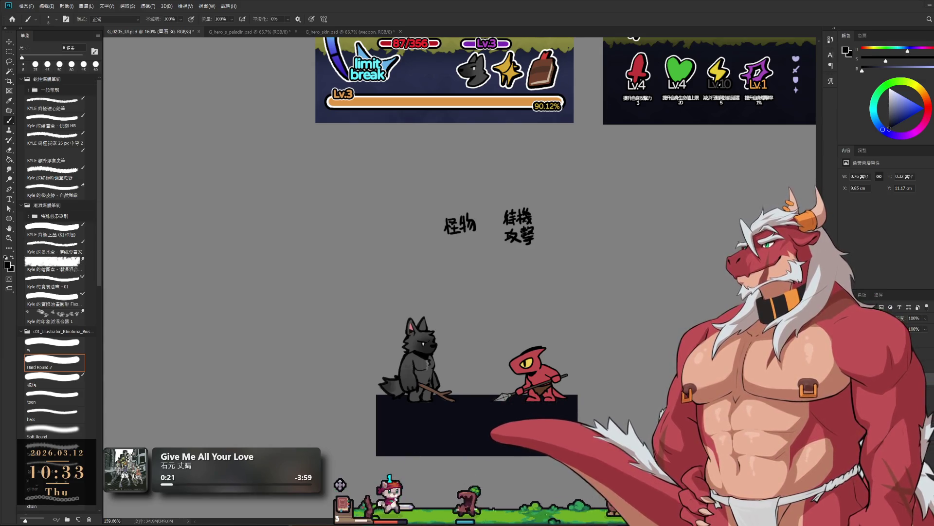
Paste the game screenshot, move it below the black box, and shrink it proportionally.
{"action": "key", "text": "ctrl+v"}
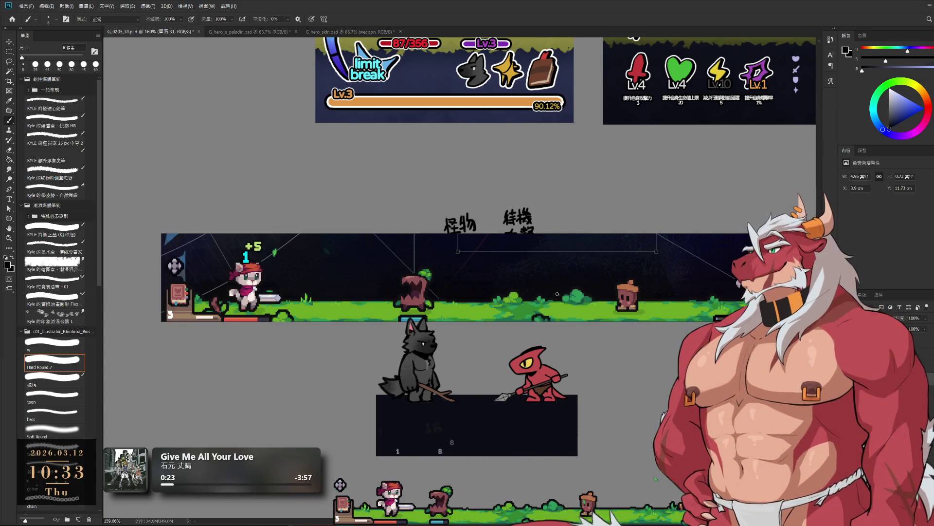
{"action": "left_click", "coordinate": [608, 269], "text": "alt"}
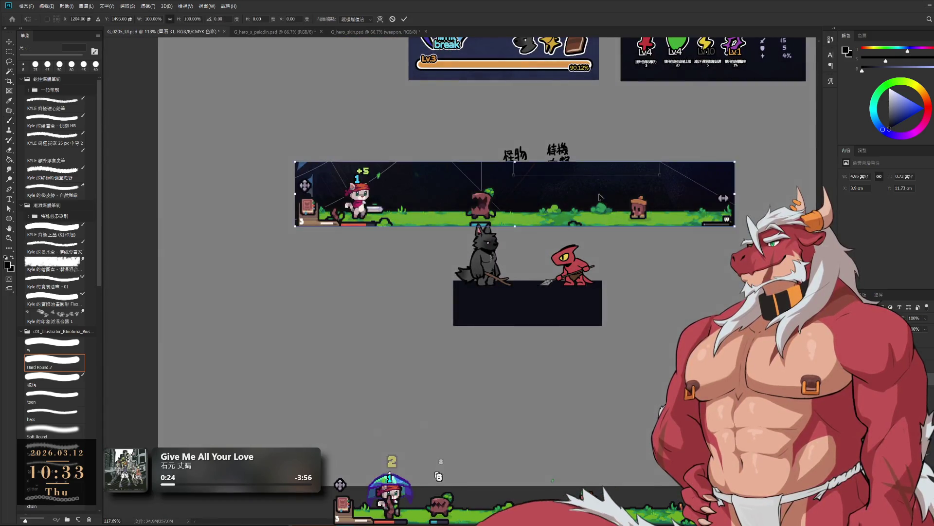
{"action": "key", "text": "ctrl+t"}
{"action": "left_click_drag", "start_coordinate": [605, 201], "coordinate": [636, 417]}
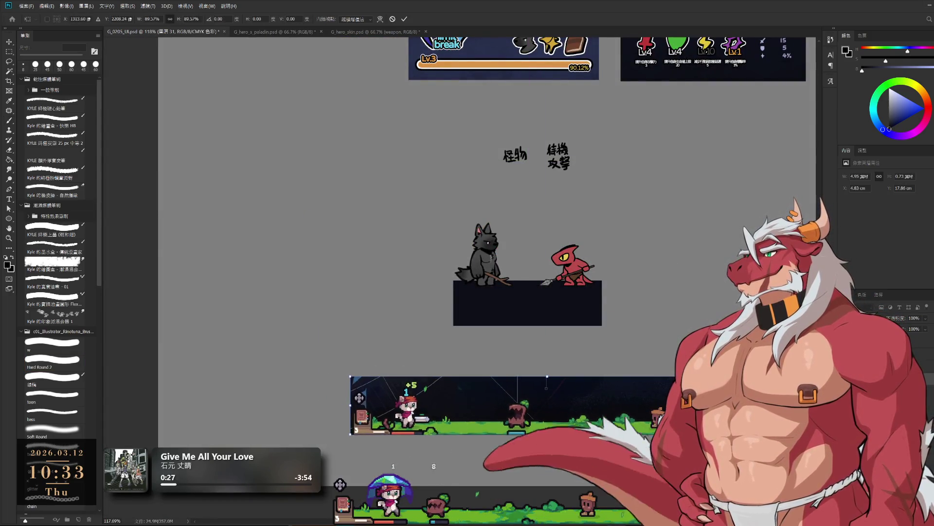
{"action": "left_click_drag", "start_coordinate": [546, 439], "coordinate": [547, 431]}
{"action": "key", "text": "Return"}
{"action": "key", "text": "b"}
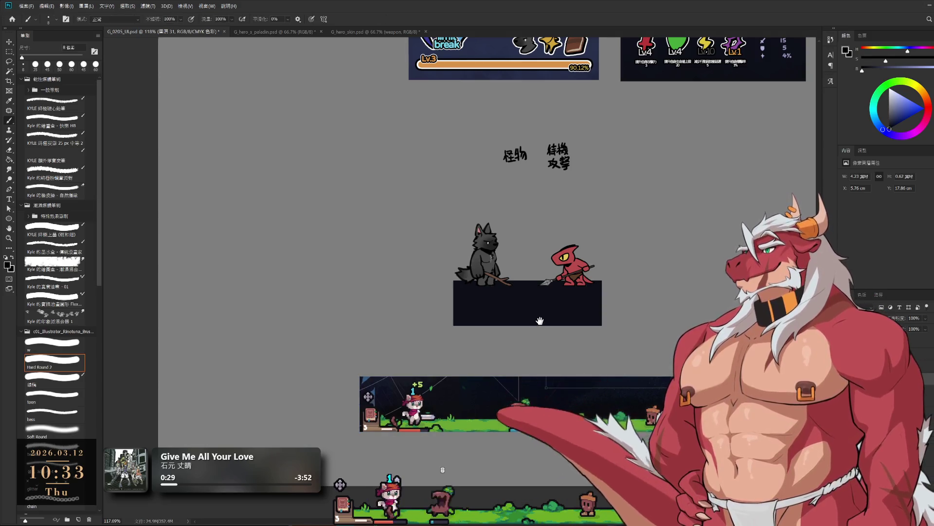
Nudge the red lizard right and the dark platform left under the characters.
{"action": "mouse_move", "coordinate": [488, 274]}
{"action": "left_mouse_down"}
{"action": "mouse_move", "coordinate": [508, 315]}
{"action": "mouse_move", "coordinate": [499, 315]}
{"action": "left_mouse_up"}
{"action": "left_click", "coordinate": [602, 314]}
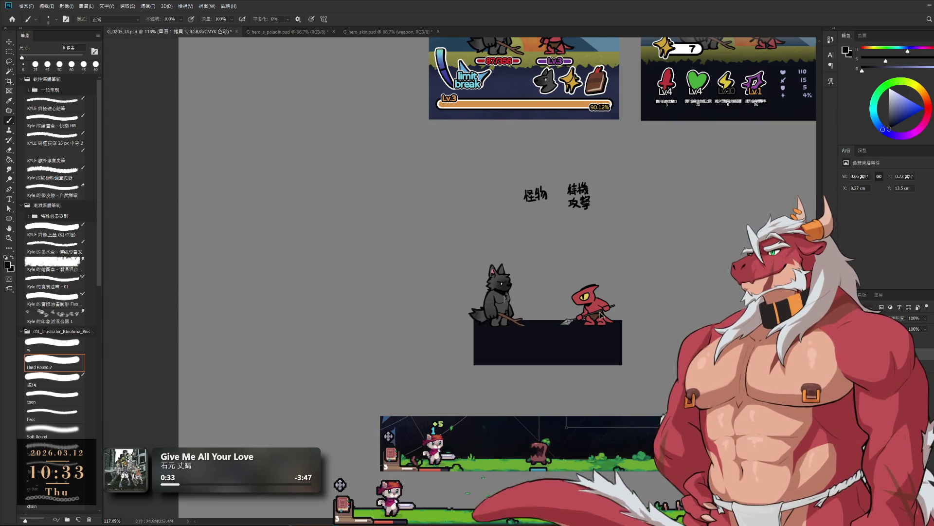
{"action": "left_click_drag", "start_coordinate": [602, 314], "coordinate": [608, 313]}
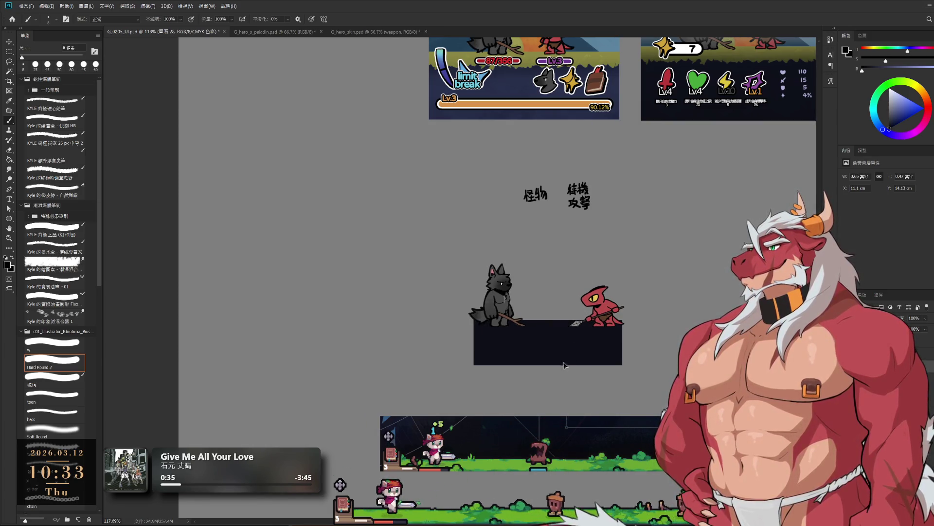
{"action": "left_click_drag", "start_coordinate": [574, 347], "coordinate": [550, 347]}
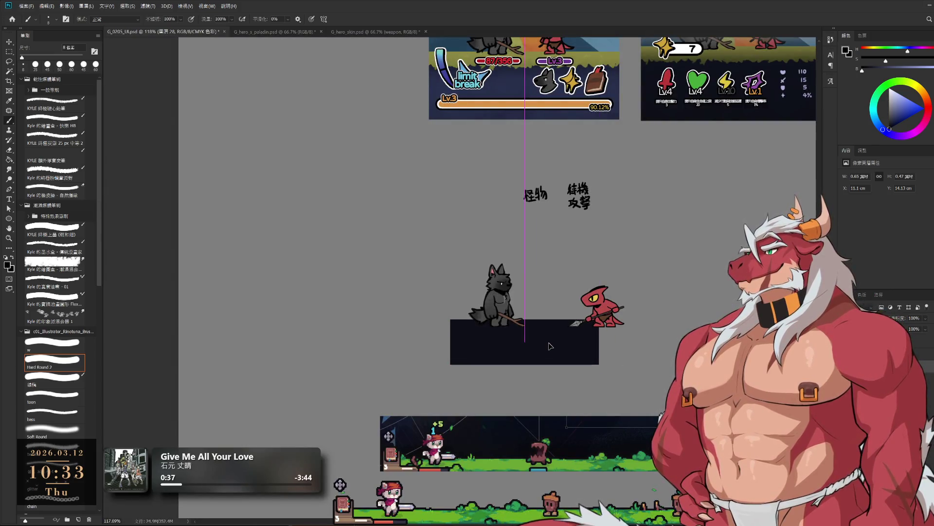
Transform the dark platform wider and flatter, then make it taller.
{"action": "key", "text": "ctrl+t"}
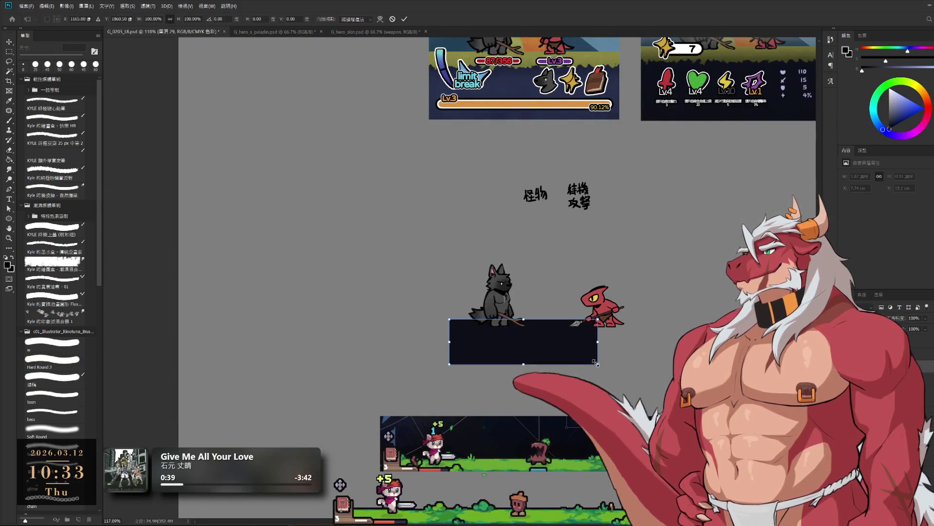
{"action": "left_click_drag", "start_coordinate": [598, 364], "coordinate": [640, 339]}
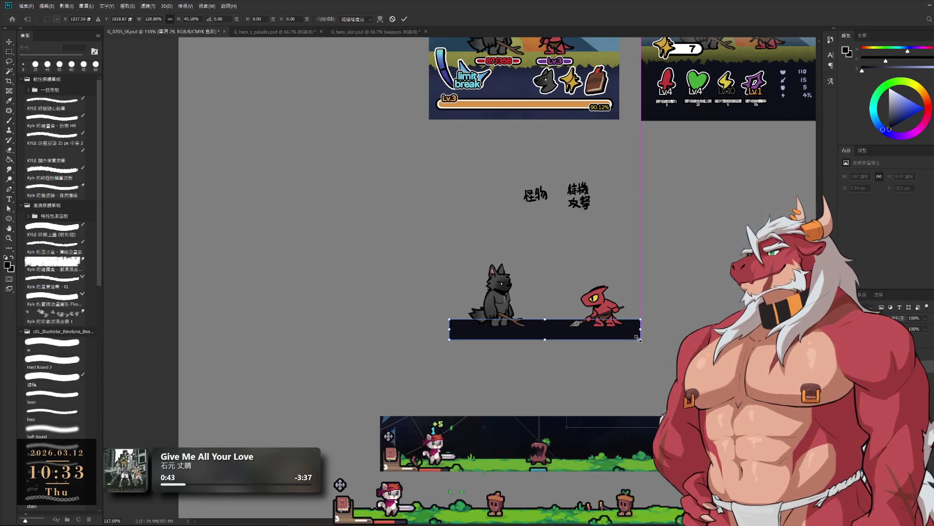
{"action": "left_click_drag", "start_coordinate": [639, 339], "coordinate": [635, 338]}
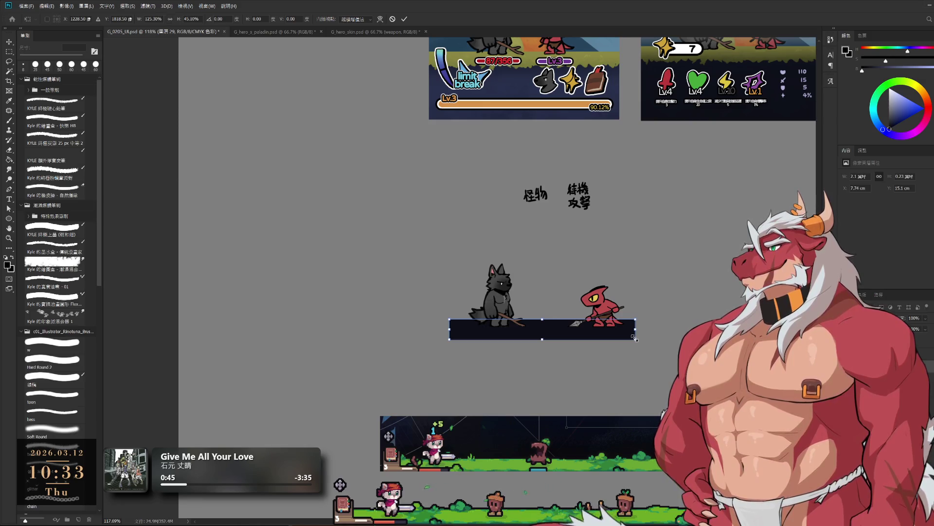
{"action": "key", "text": "Return"}
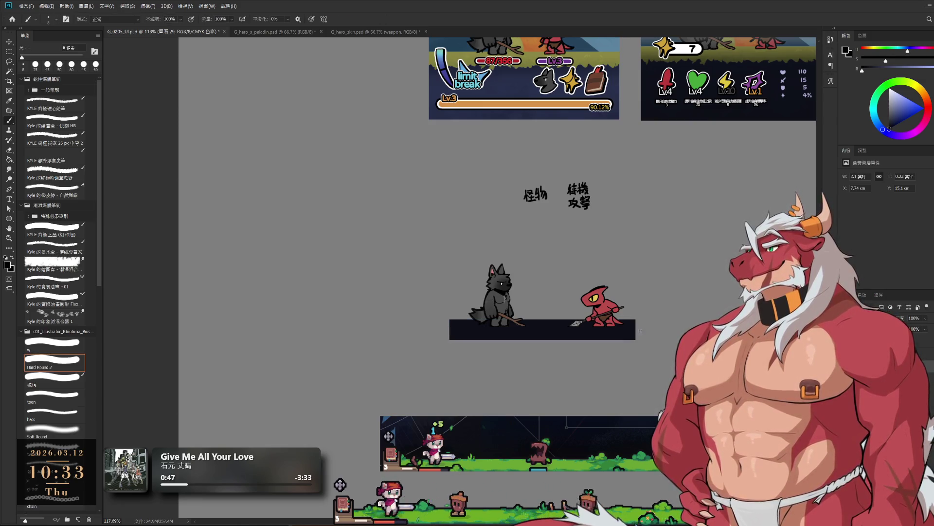
{"action": "left_click_drag", "start_coordinate": [656, 339], "coordinate": [728, 422]}
{"action": "scroll", "coordinate": [664, 372], "scroll_direction": "down", "scroll_amount": 3}
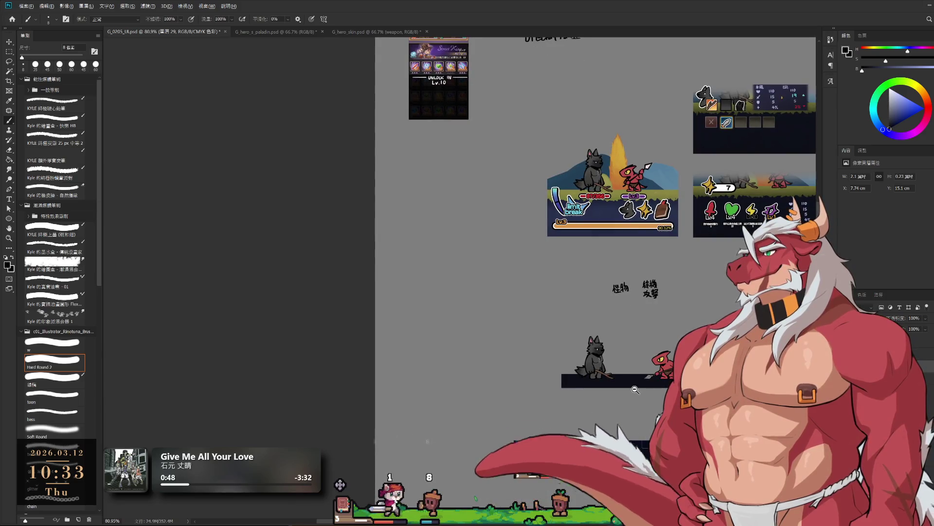
{"action": "scroll", "coordinate": [664, 372], "scroll_direction": "up", "scroll_amount": 2}
{"action": "key", "text": "ctrl+t"}
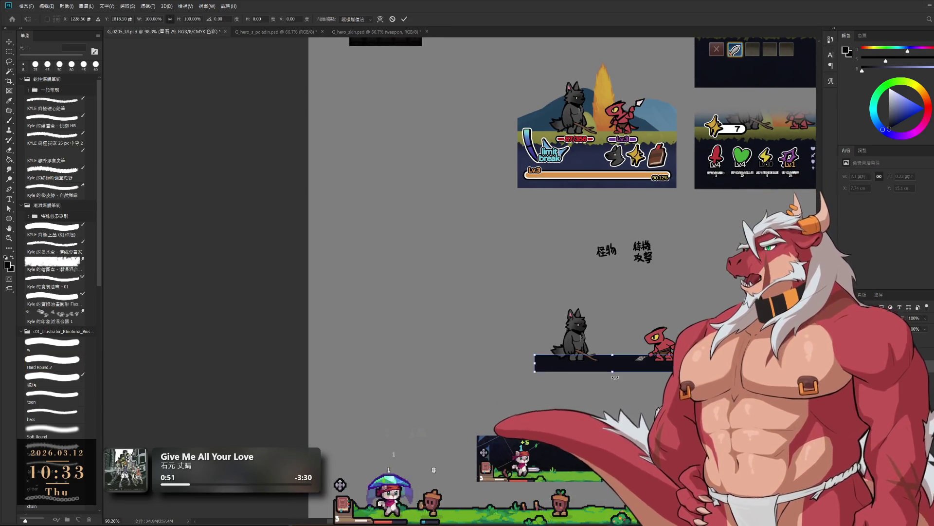
{"action": "left_click_drag", "start_coordinate": [612, 371], "coordinate": [617, 395]}
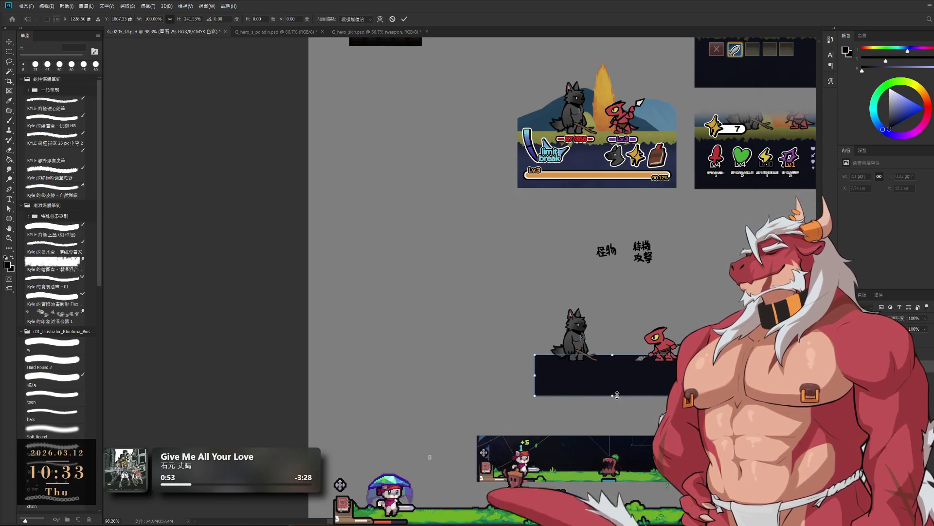
Commit the taller platform and move the wolf down onto the gameplay strip, then select the lizard and ground block.
{"action": "key", "text": "Return"}
{"action": "key", "text": "b"}
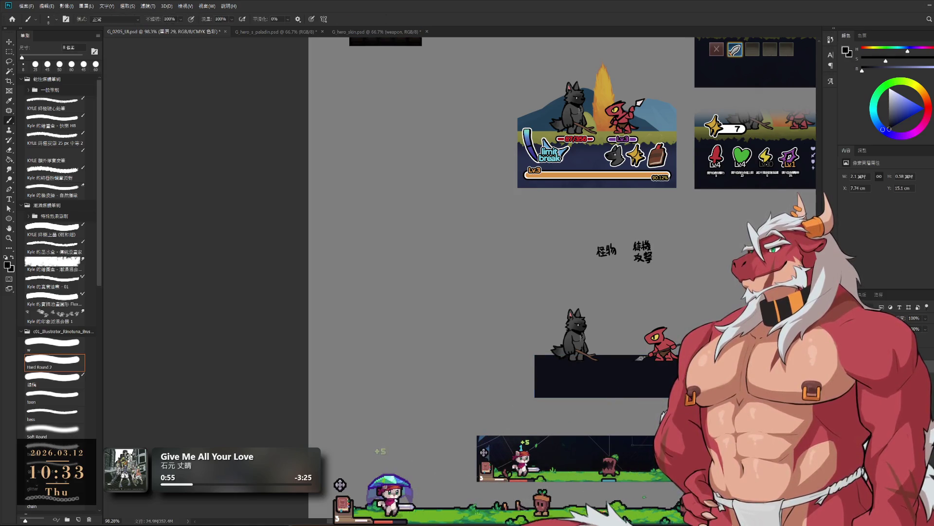
{"action": "scroll", "coordinate": [624, 385], "scroll_direction": "down", "scroll_amount": 3}
{"action": "scroll", "coordinate": [624, 384], "scroll_direction": "up", "scroll_amount": 3}
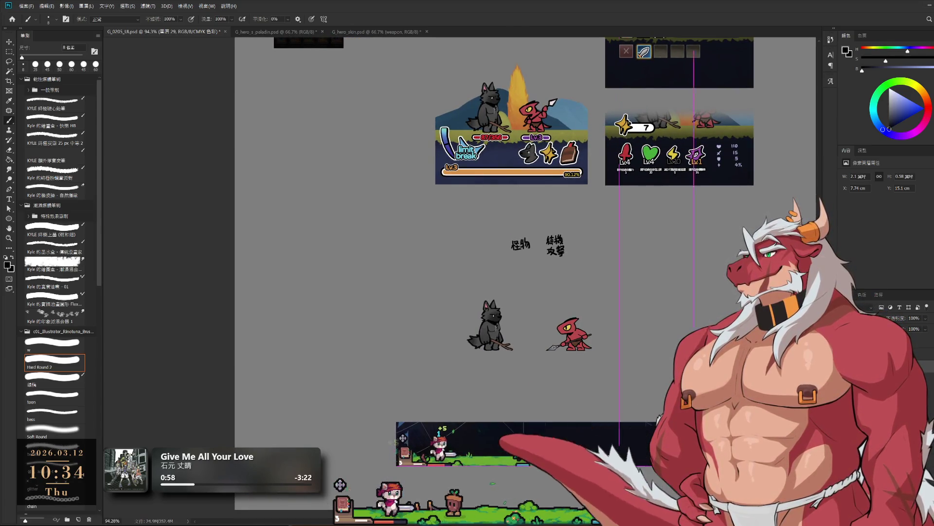
{"action": "left_click_drag", "start_coordinate": [490, 325], "coordinate": [583, 419]}
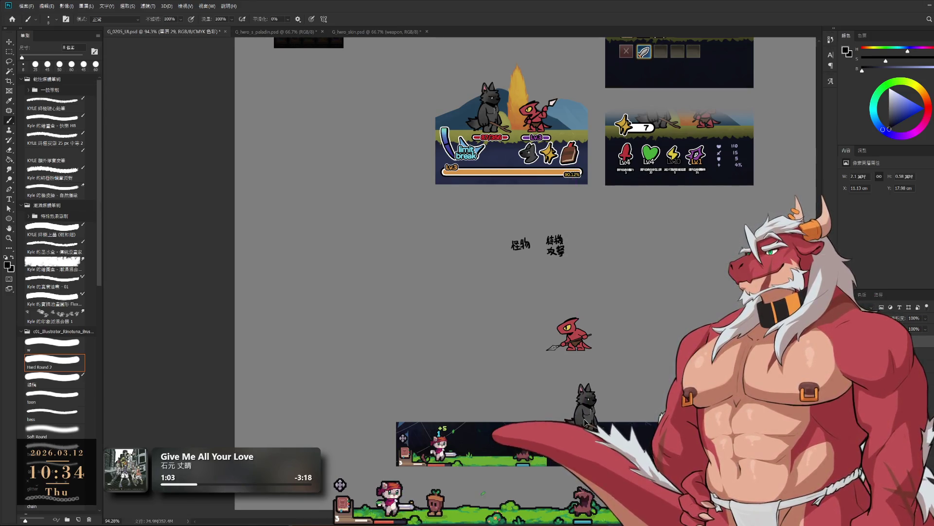
{"action": "left_click", "coordinate": [571, 351]}
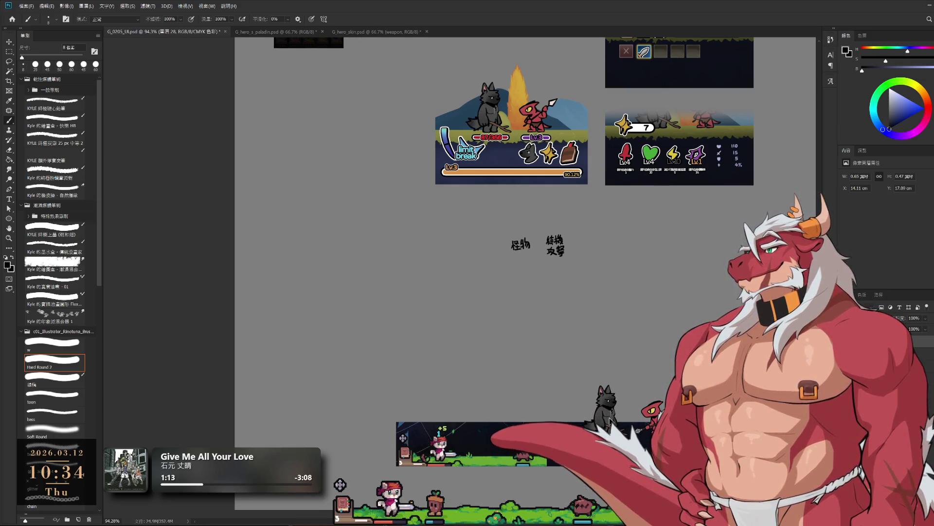
{"action": "left_click", "coordinate": [606, 422], "text": "ctrl"}
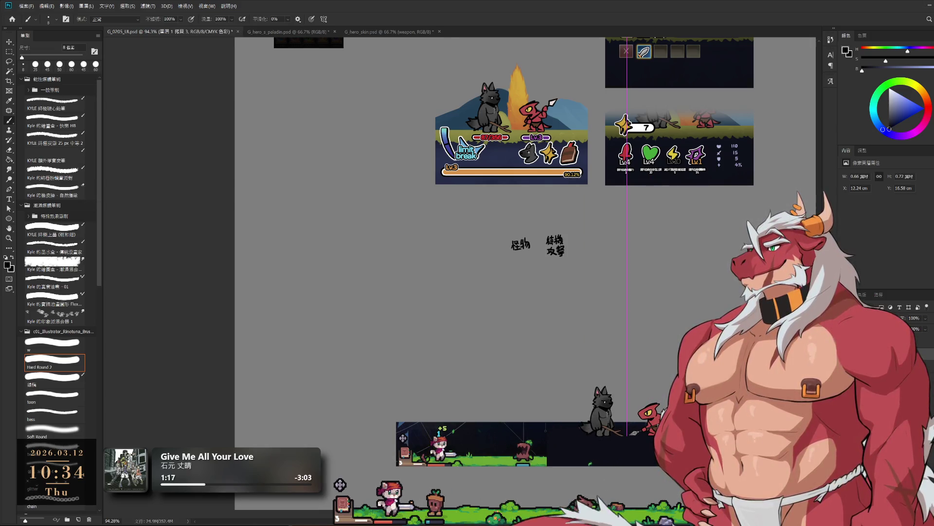
{"action": "scroll", "coordinate": [518, 386], "scroll_direction": "down", "scroll_amount": 3}
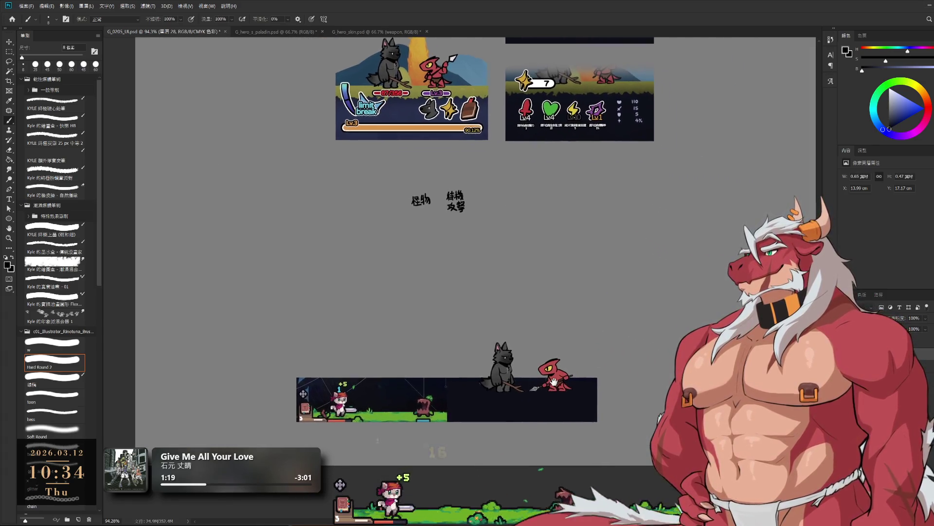
{"action": "scroll", "coordinate": [518, 387], "scroll_direction": "up", "scroll_amount": 3}
{"action": "scroll", "coordinate": [518, 387], "scroll_direction": "down", "scroll_amount": 1}
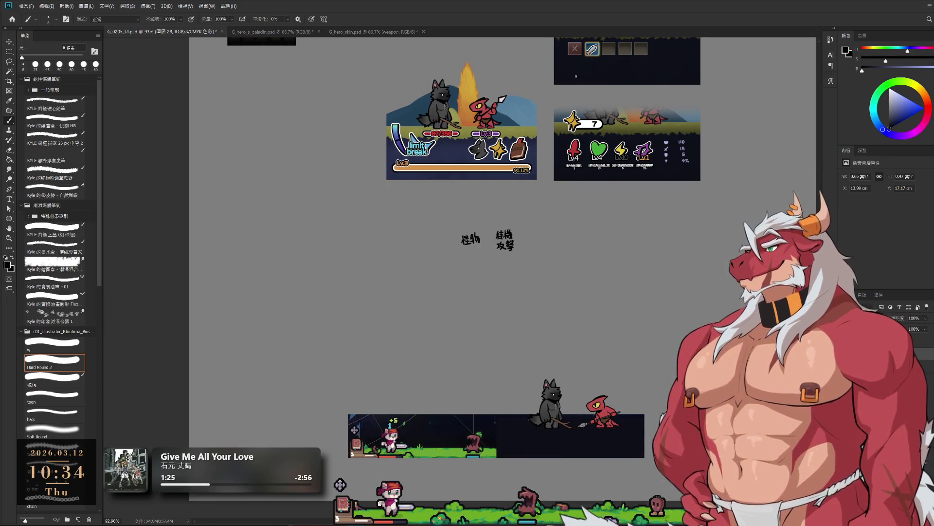
{"action": "scroll", "coordinate": [646, 381], "scroll_direction": "down", "scroll_amount": 1}
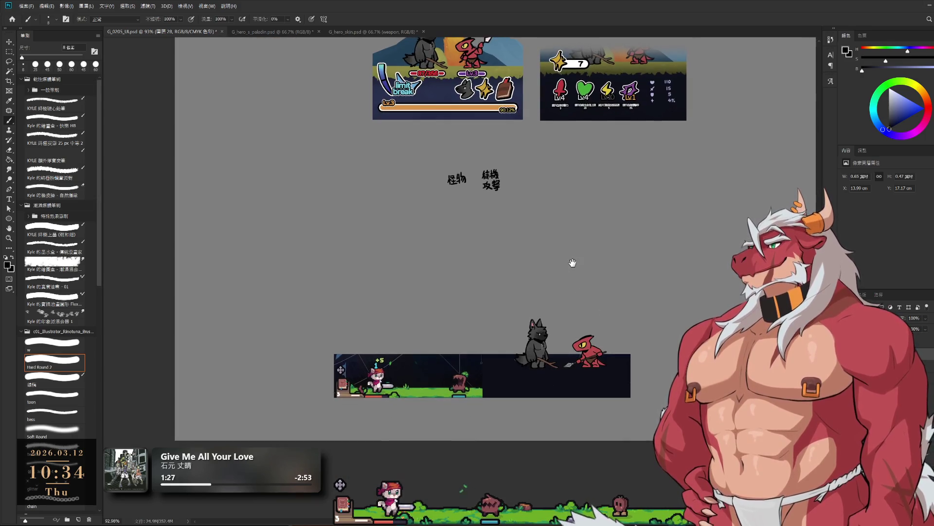
{"action": "scroll", "coordinate": [524, 364], "scroll_direction": "up", "scroll_amount": 3}
{"action": "scroll", "coordinate": [529, 404], "scroll_direction": "up", "scroll_amount": 1}
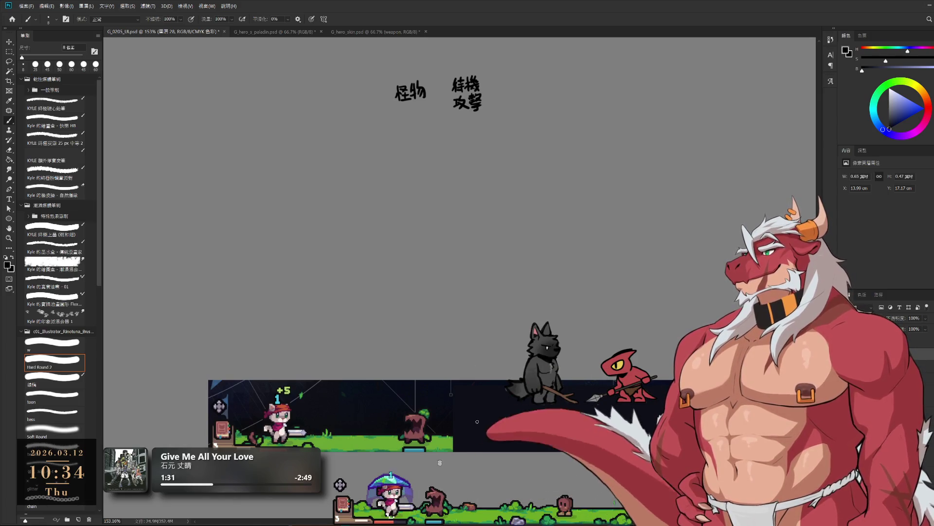
{"action": "scroll", "coordinate": [546, 319], "scroll_direction": "down", "scroll_amount": 2}
{"action": "scroll", "coordinate": [545, 319], "scroll_direction": "up", "scroll_amount": 3}
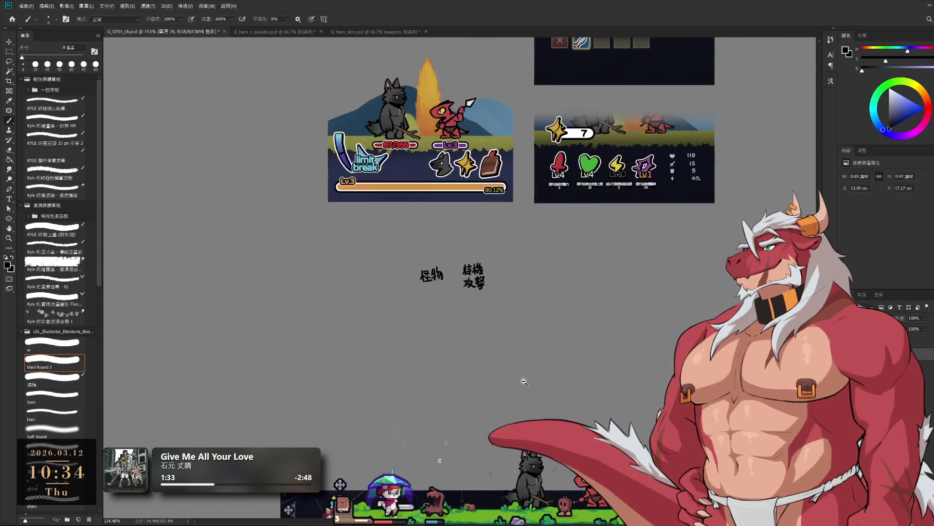
{"action": "left_click_drag", "start_coordinate": [546, 361], "coordinate": [546, 298]}
{"action": "scroll", "coordinate": [546, 299], "scroll_direction": "down", "scroll_amount": 1}
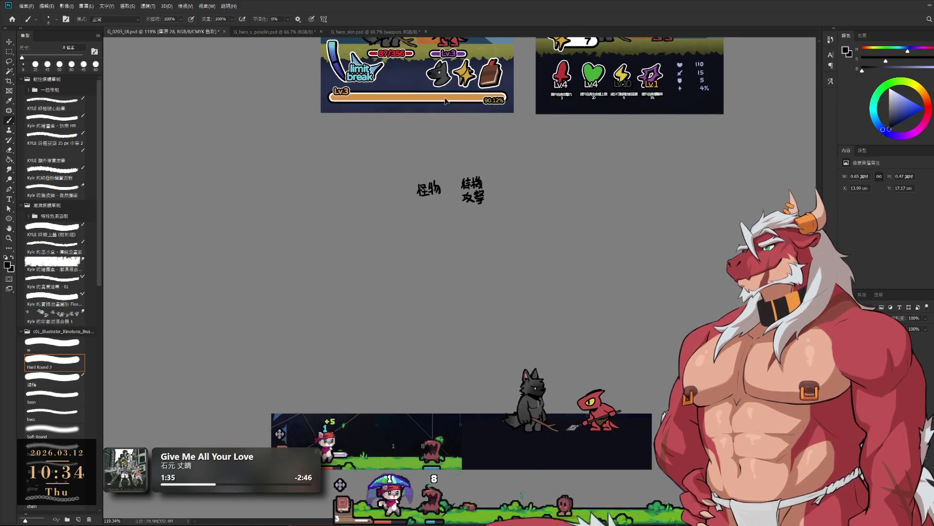
{"action": "left_click_drag", "start_coordinate": [447, 113], "coordinate": [440, 75]}
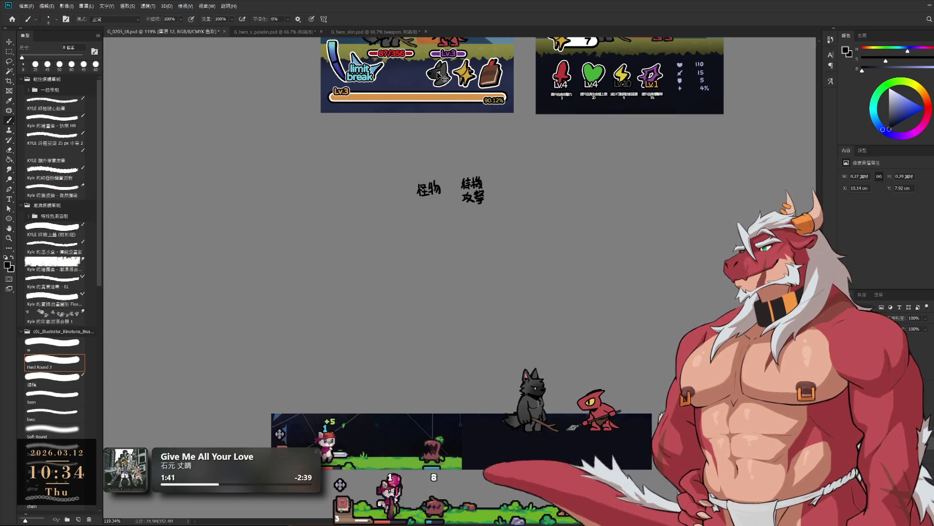
{"action": "left_click", "coordinate": [499, 83]}
{"action": "left_click", "coordinate": [499, 83], "text": "ctrl"}
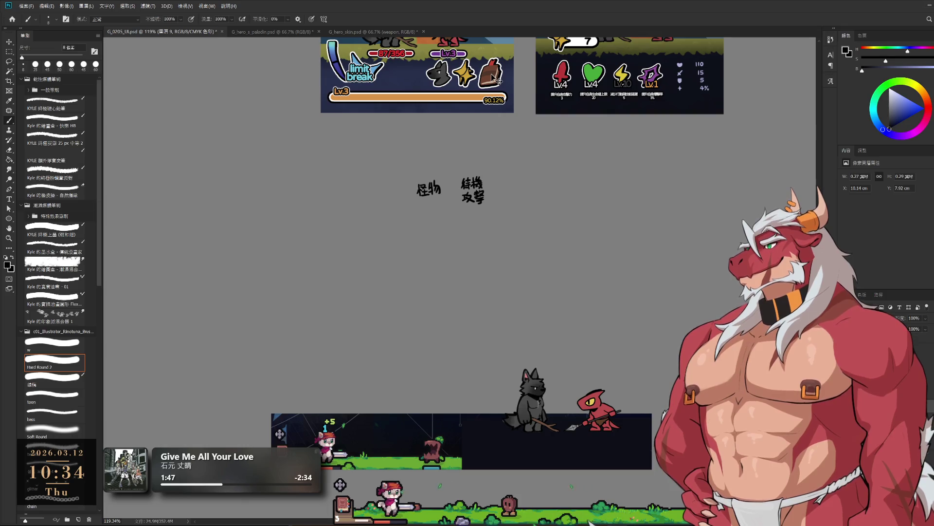
{"action": "left_click", "coordinate": [474, 79], "text": "ctrl+shift"}
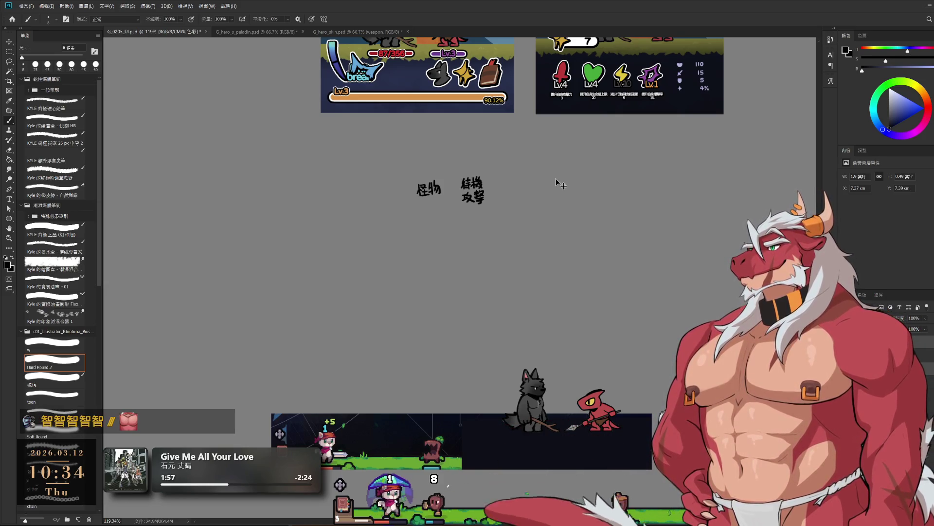
{"action": "key", "text": "ctrl+v"}
{"action": "key", "text": "ctrl+t"}
{"action": "mouse_move", "coordinate": [453, 80]}
{"action": "left_mouse_down"}
{"action": "mouse_move", "coordinate": [555, 323]}
{"action": "mouse_move", "coordinate": [592, 448]}
{"action": "left_mouse_up"}
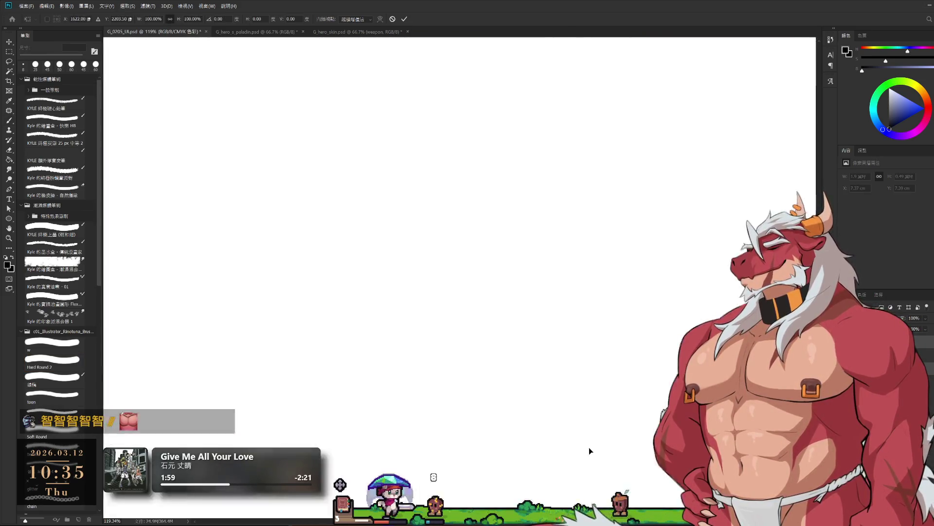
{"action": "key", "text": "Return"}
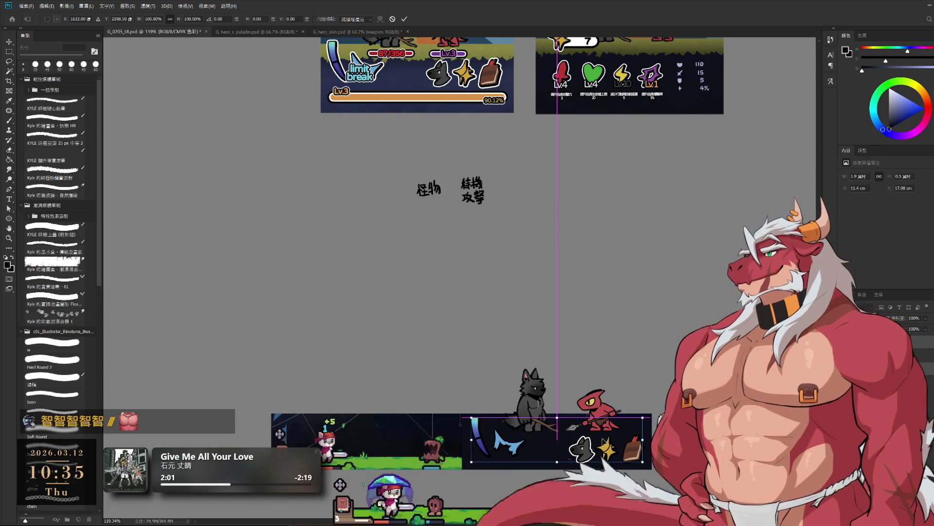
{"action": "left_click", "coordinate": [54, 360]}
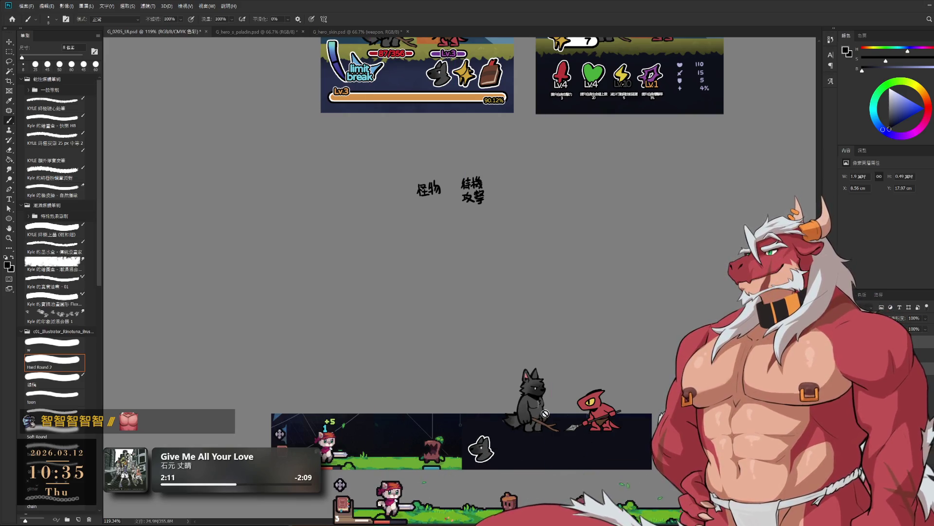
{"action": "scroll", "coordinate": [545, 413], "scroll_direction": "down", "scroll_amount": 2}
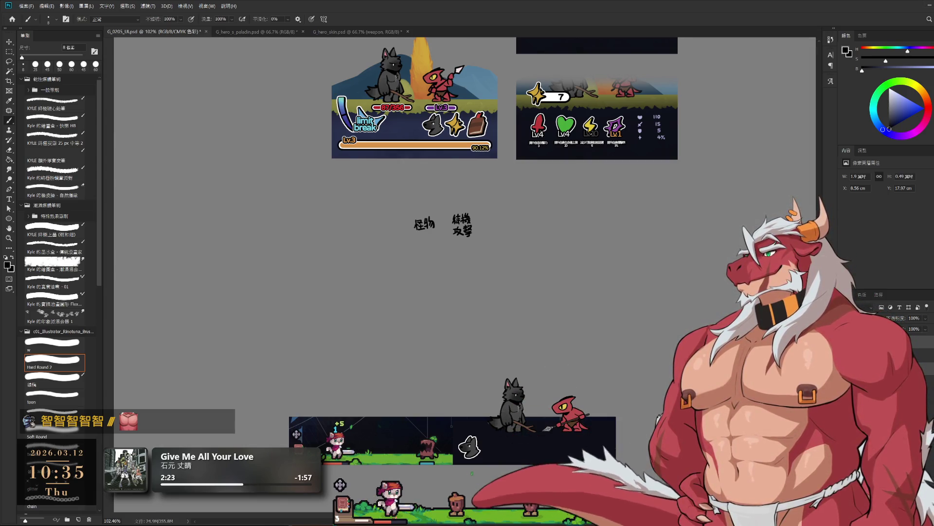
{"action": "scroll", "coordinate": [329, 438], "scroll_direction": "down", "scroll_amount": 2}
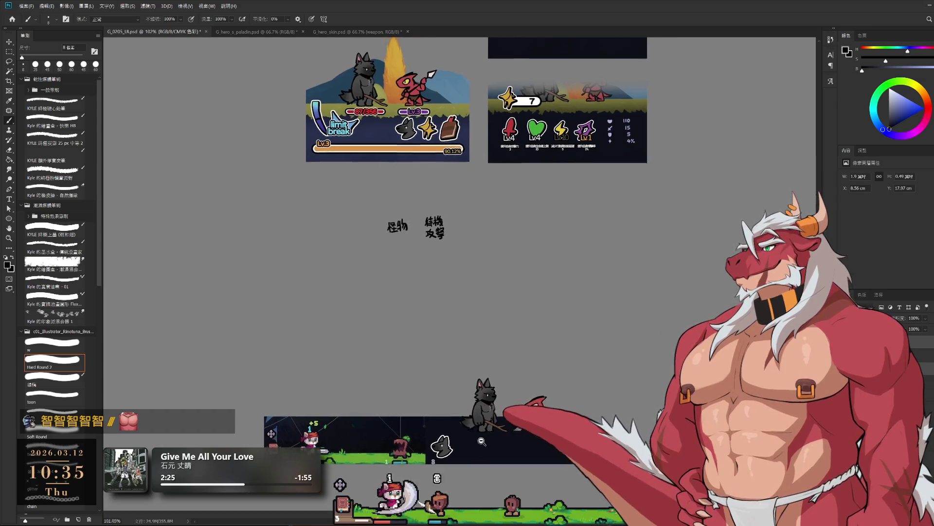
{"action": "left_click", "coordinate": [435, 442], "text": "ctrl"}
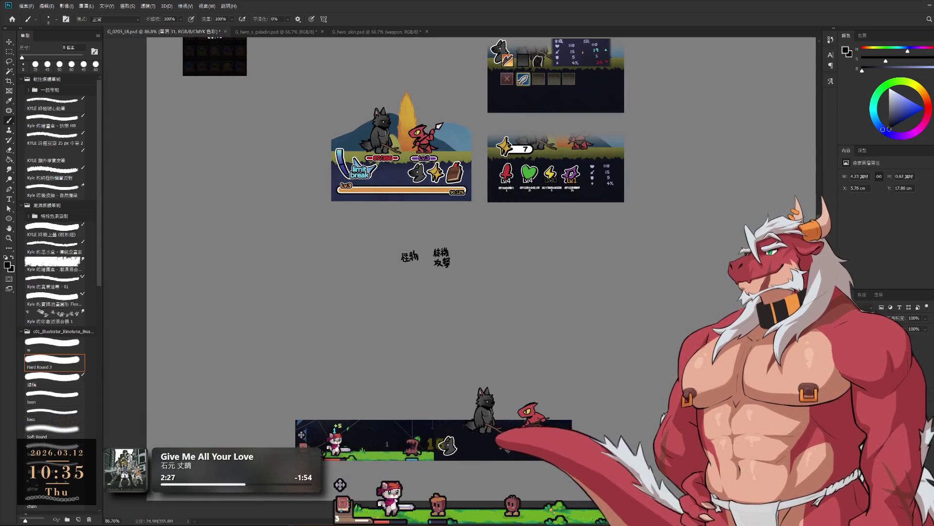
{"action": "mouse_move", "coordinate": [520, 447]}
{"action": "left_mouse_down"}
{"action": "mouse_move", "coordinate": [623, 363]}
{"action": "mouse_move", "coordinate": [577, 347]}
{"action": "left_mouse_up"}
{"action": "scroll", "coordinate": [624, 362], "scroll_direction": "up", "scroll_amount": 6}
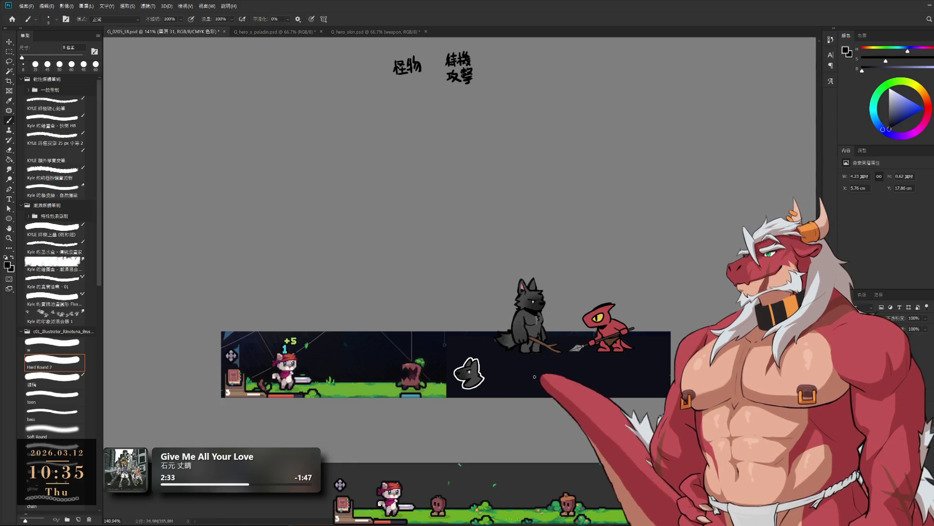
{"action": "left_click_drag", "start_coordinate": [550, 373], "coordinate": [555, 412]}
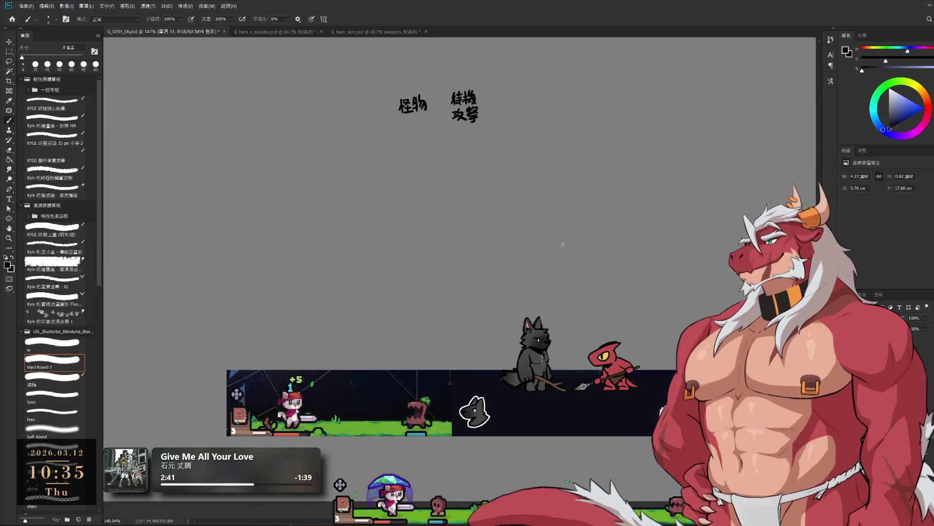
{"action": "left_click", "coordinate": [614, 438], "text": "ctrl"}
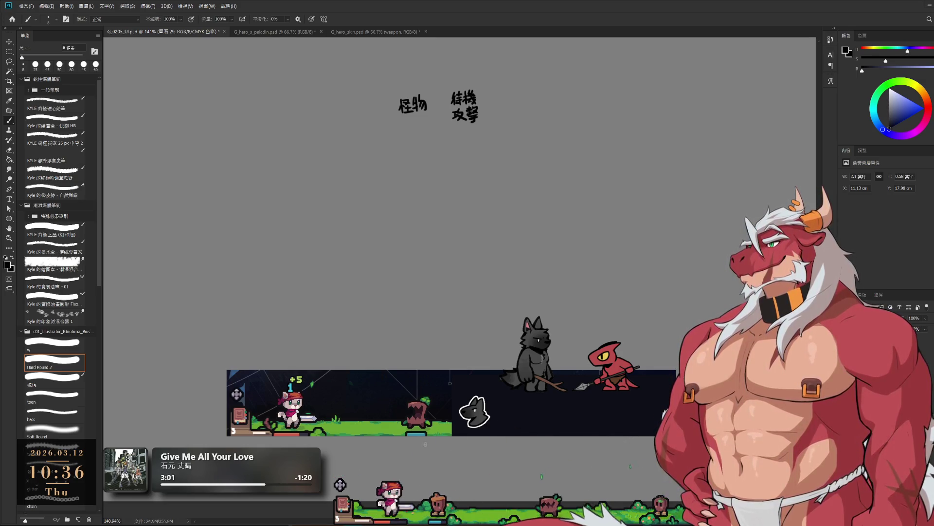
{"action": "scroll", "coordinate": [658, 206], "scroll_direction": "down", "scroll_amount": 3}
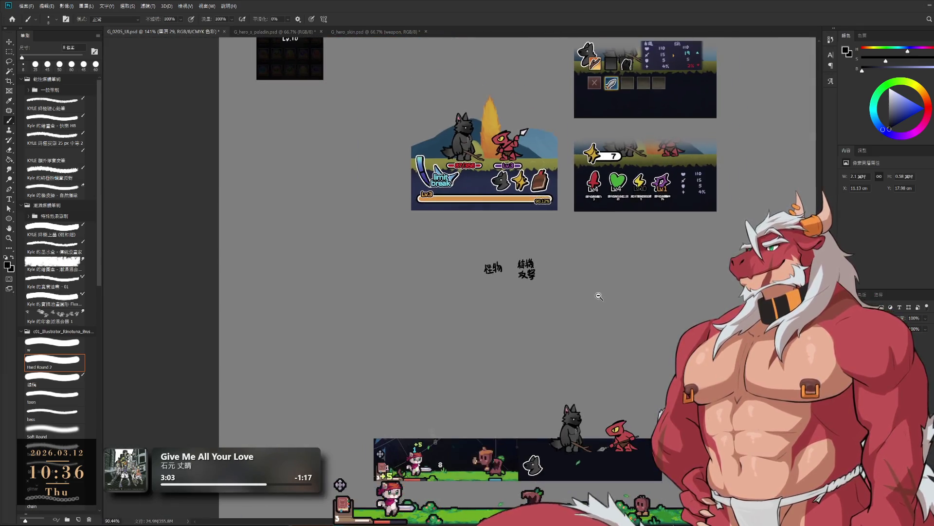
Paint an olive band across the top of the dark battle panel with a larger brush.
{"action": "left_click_drag", "start_coordinate": [543, 153], "coordinate": [520, 73]}
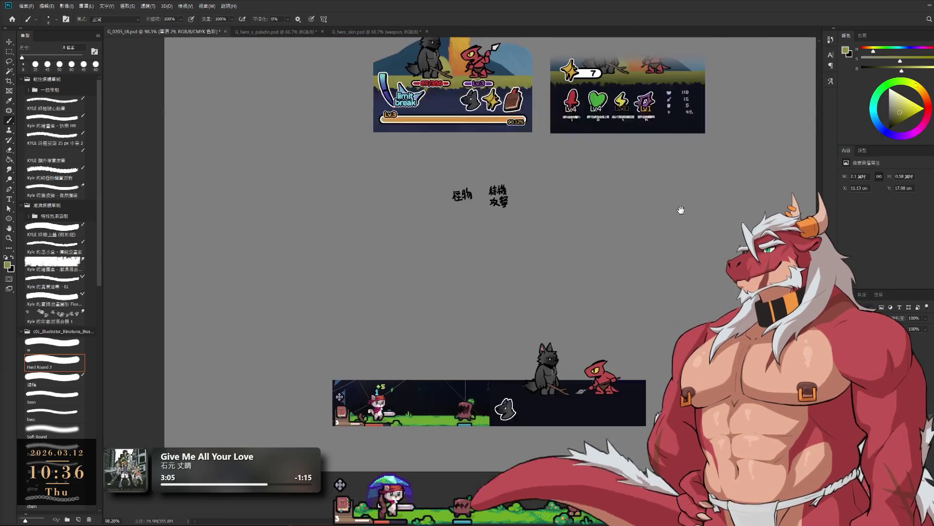
{"action": "scroll", "coordinate": [610, 386], "scroll_direction": "up", "scroll_amount": 2}
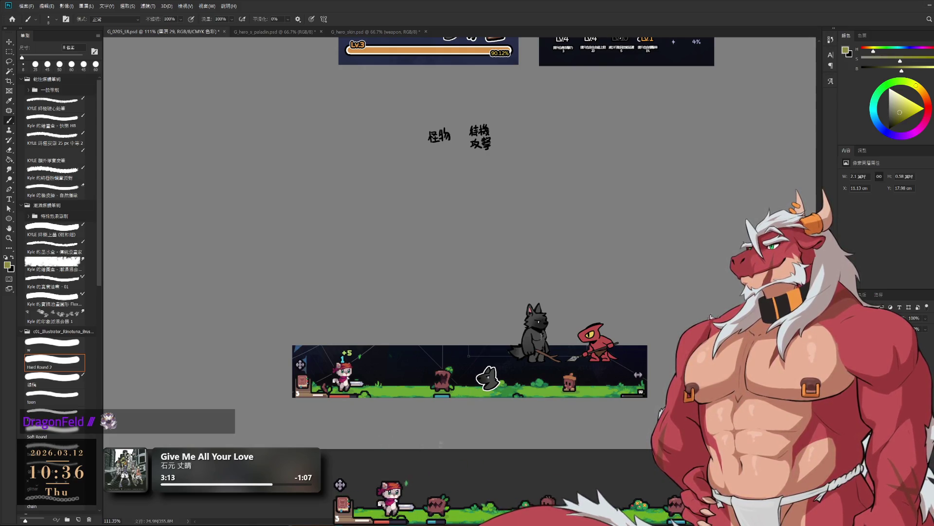
{"action": "key", "text": "bracketright"}
{"action": "key", "text": "bracketright"}
{"action": "key", "text": "bracketright"}
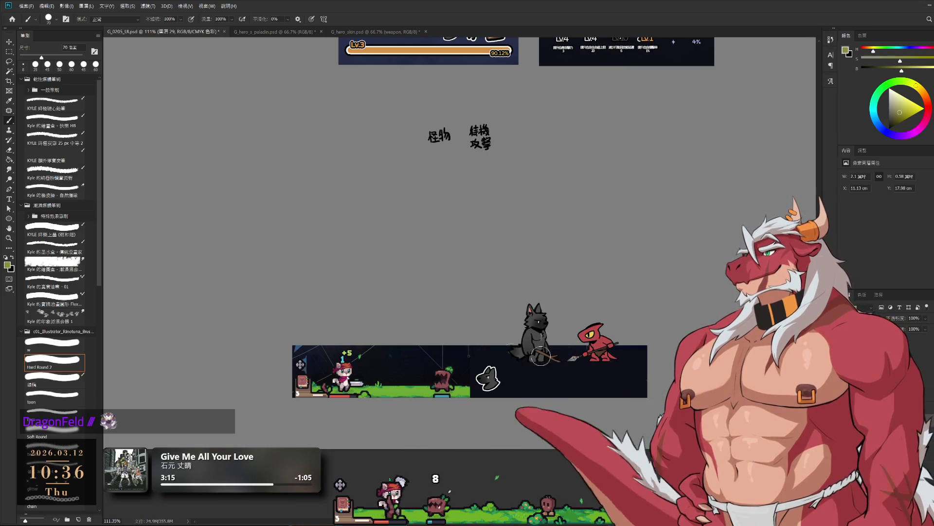
{"action": "left_click_drag", "start_coordinate": [467, 341], "coordinate": [518, 342]}
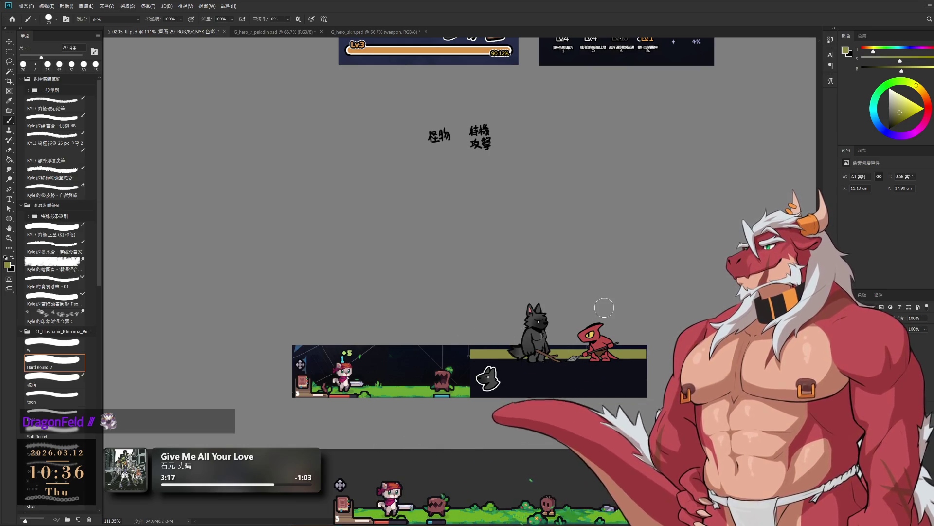
Move the wolf and red lizard up so their feet stand on the olive strip.
{"action": "scroll", "coordinate": [615, 357], "scroll_direction": "up", "scroll_amount": 2}
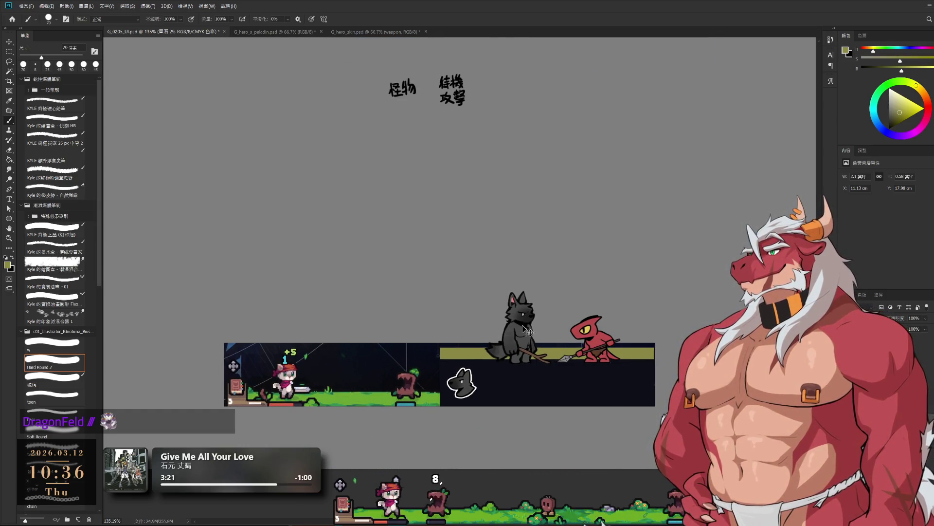
{"action": "left_click_drag", "start_coordinate": [521, 337], "coordinate": [517, 330]}
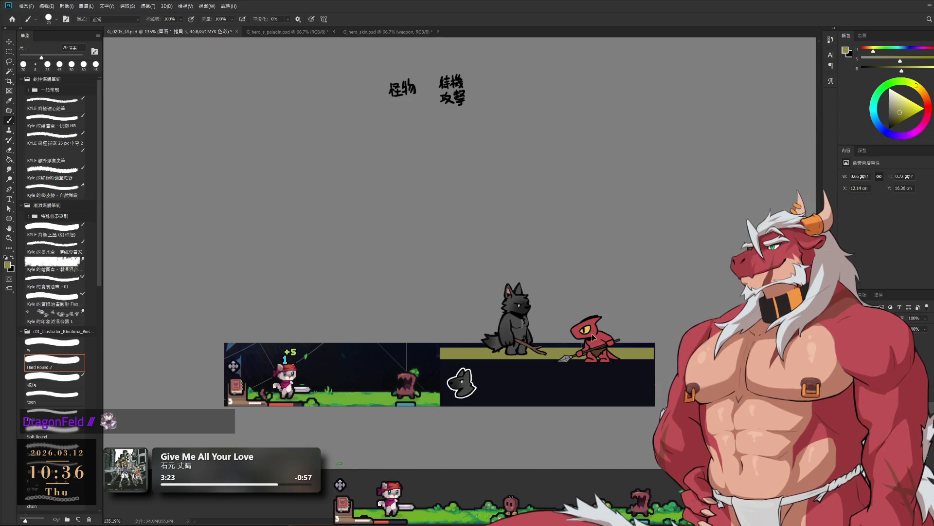
{"action": "left_click_drag", "start_coordinate": [594, 346], "coordinate": [593, 337]}
{"action": "left_click", "coordinate": [522, 337]}
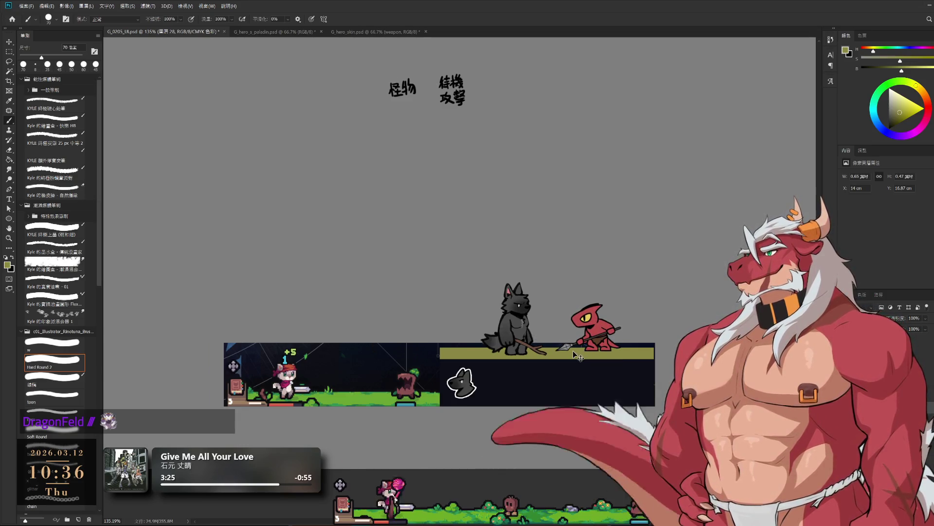
{"action": "left_click_drag", "start_coordinate": [522, 337], "coordinate": [518, 336]}
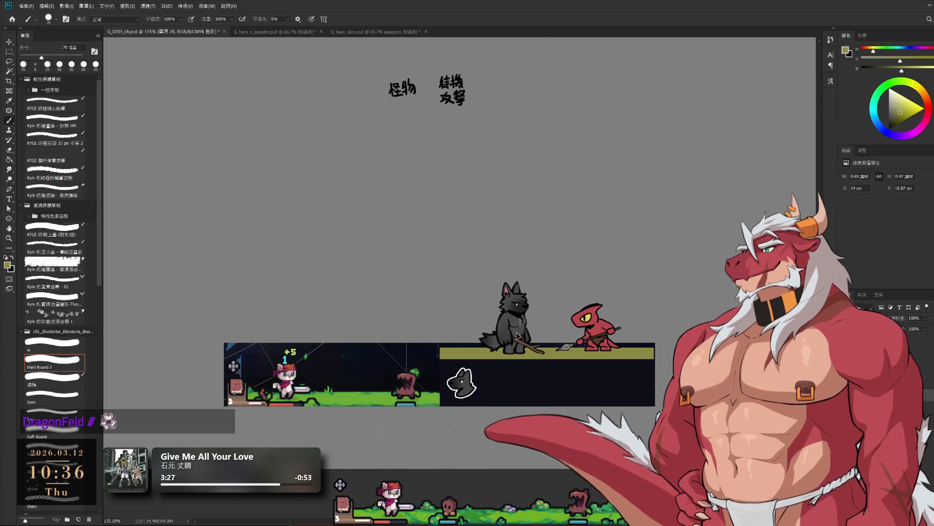
{"action": "left_click", "coordinate": [603, 341]}
{"action": "left_click_drag", "start_coordinate": [605, 342], "coordinate": [604, 340]}
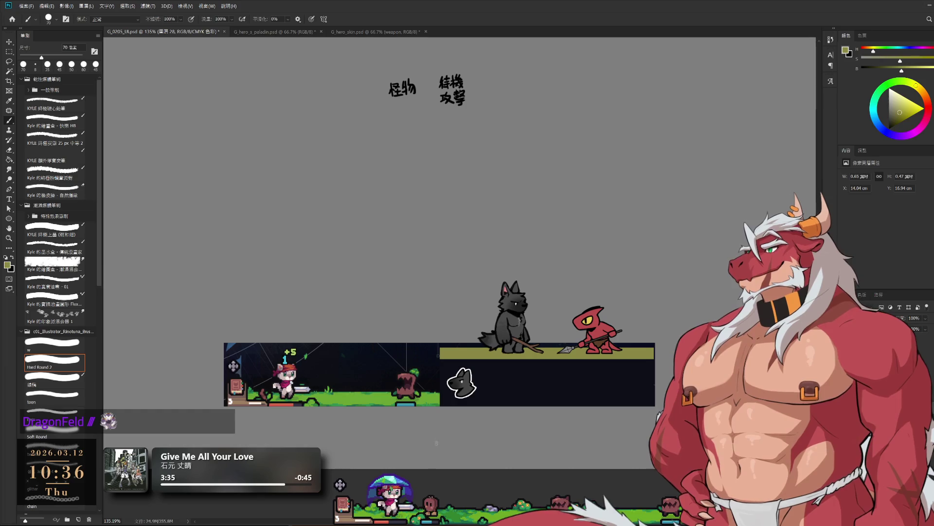
{"action": "left_click", "coordinate": [900, 83]}
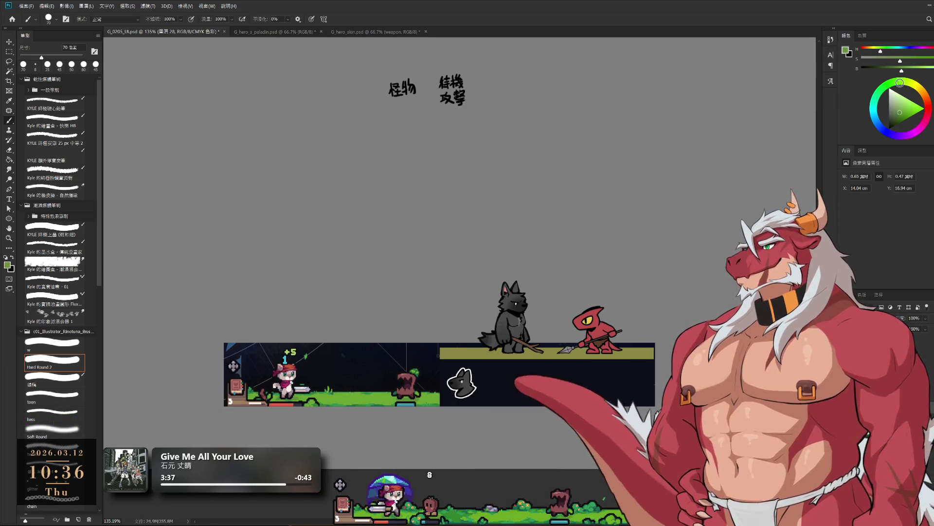
Pick a brighter green and refill the ground strip with it.
{"action": "left_click", "coordinate": [905, 107]}
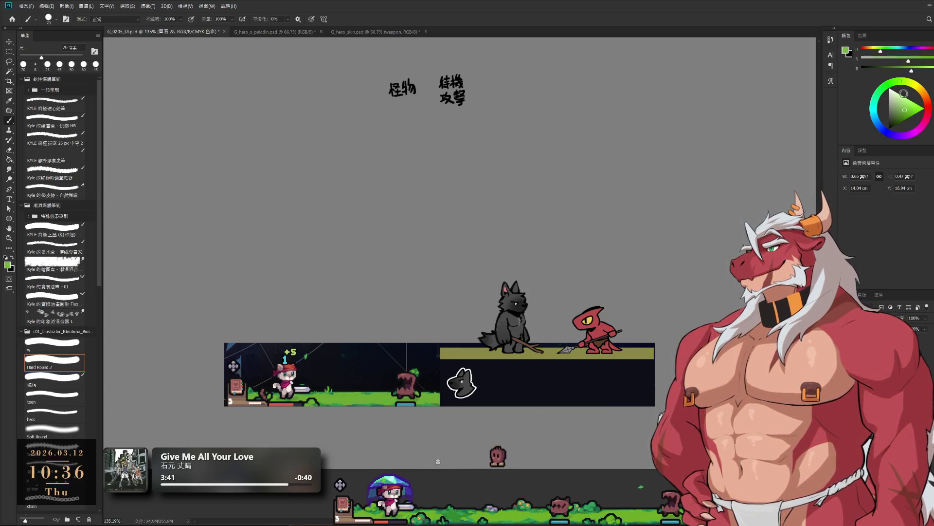
{"action": "left_click", "coordinate": [909, 104]}
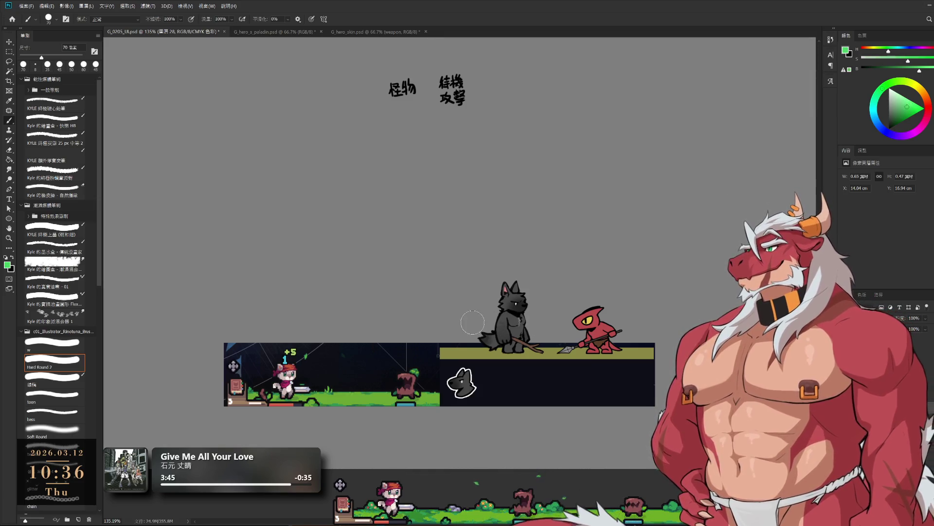
{"action": "key", "text": "ctrl+v"}
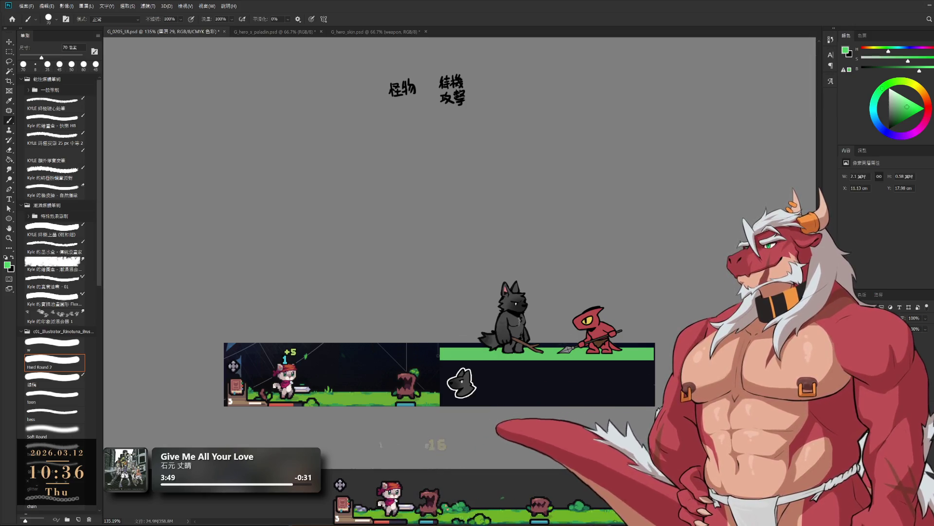
{"action": "scroll", "coordinate": [623, 300], "scroll_direction": "down", "scroll_amount": 1}
{"action": "scroll", "coordinate": [623, 301], "scroll_direction": "down", "scroll_amount": 1}
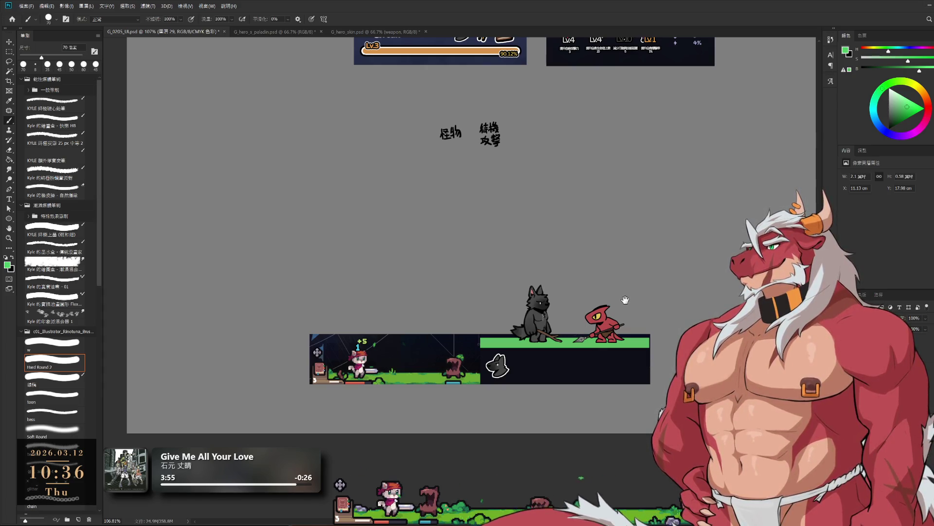
{"action": "left_click_drag", "start_coordinate": [626, 299], "coordinate": [618, 319]}
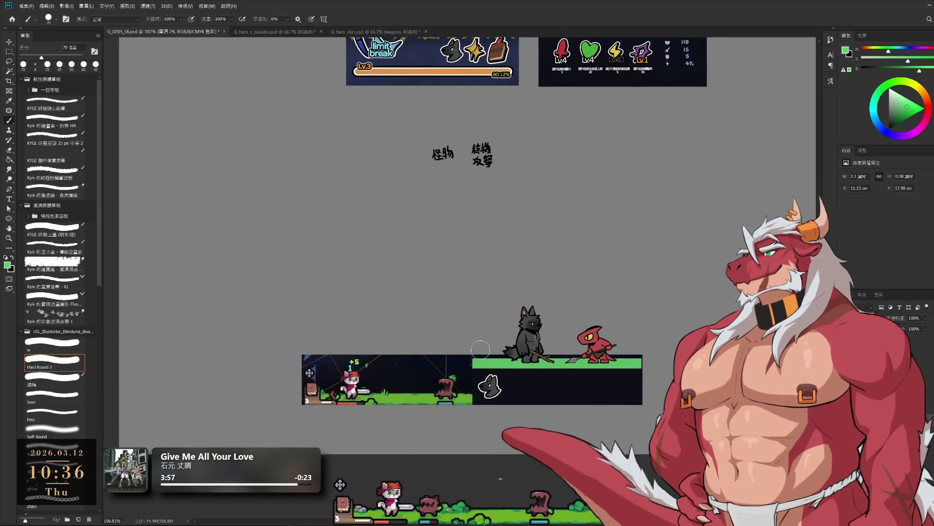
{"action": "left_click_drag", "start_coordinate": [404, 380], "coordinate": [408, 387]}
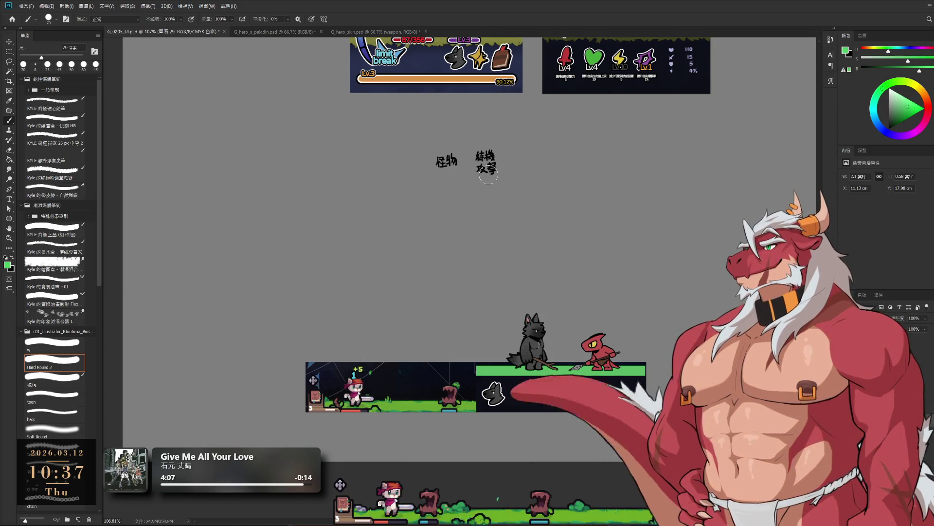
{"action": "mouse_move", "coordinate": [590, 402]}
{"action": "left_mouse_down"}
{"action": "mouse_move", "coordinate": [587, 360]}
{"action": "mouse_move", "coordinate": [493, 376]}
{"action": "left_mouse_up"}
{"action": "scroll", "coordinate": [492, 376], "scroll_direction": "up", "scroll_amount": 2}
{"action": "scroll", "coordinate": [493, 376], "scroll_direction": "up", "scroll_amount": 1}
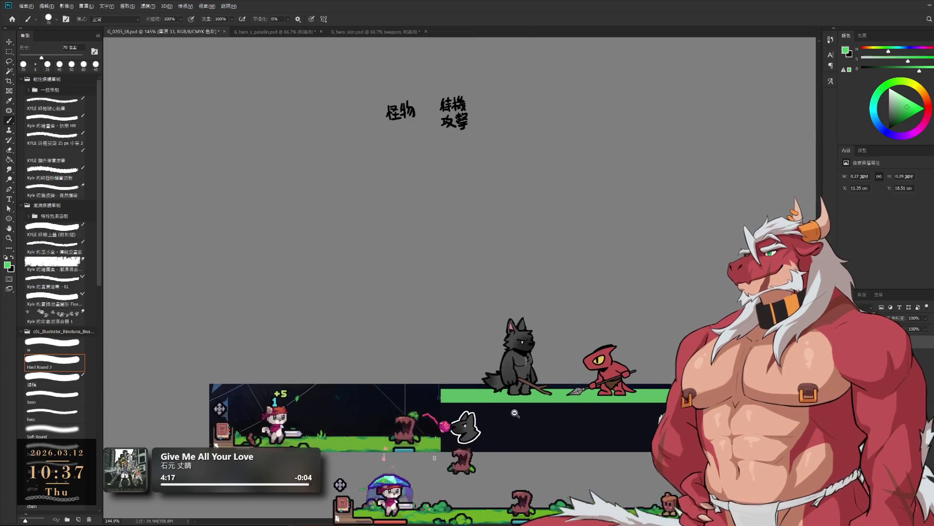
Zoom to the wolf portrait area and sample the golden yellow from the lizard's eye.
{"action": "scroll", "coordinate": [509, 416], "scroll_direction": "down", "scroll_amount": 2}
{"action": "scroll", "coordinate": [504, 404], "scroll_direction": "down", "scroll_amount": 2}
{"action": "scroll", "coordinate": [503, 402], "scroll_direction": "up", "scroll_amount": 2}
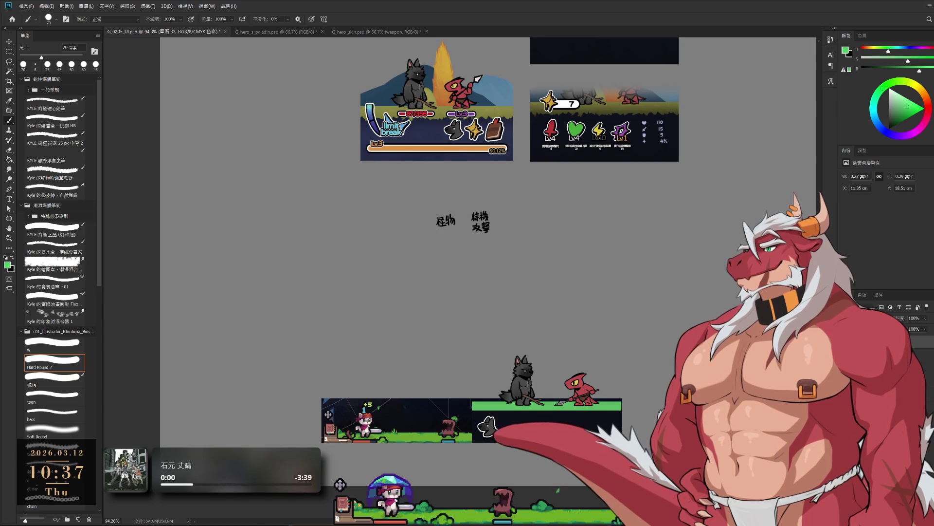
{"action": "left_click_drag", "start_coordinate": [545, 427], "coordinate": [535, 369]}
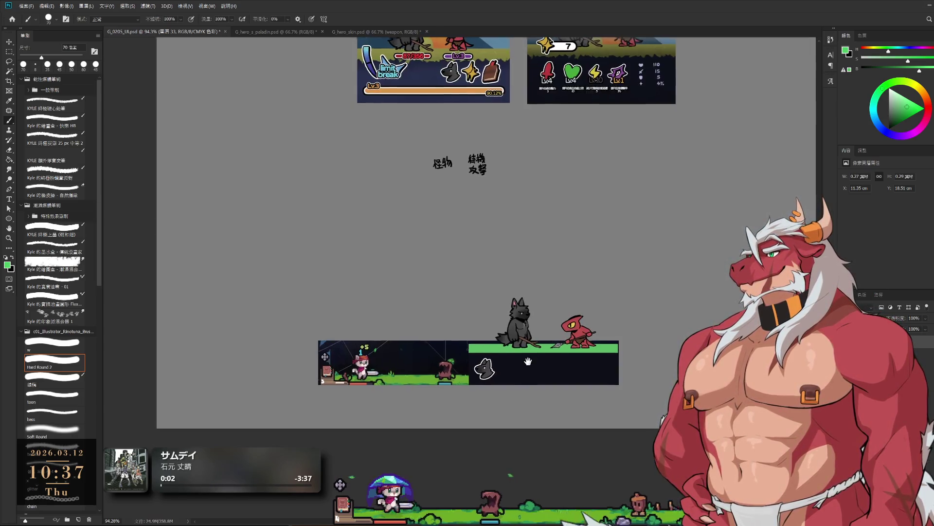
{"action": "scroll", "coordinate": [506, 366], "scroll_direction": "up", "scroll_amount": 2}
{"action": "scroll", "coordinate": [507, 366], "scroll_direction": "up", "scroll_amount": 2}
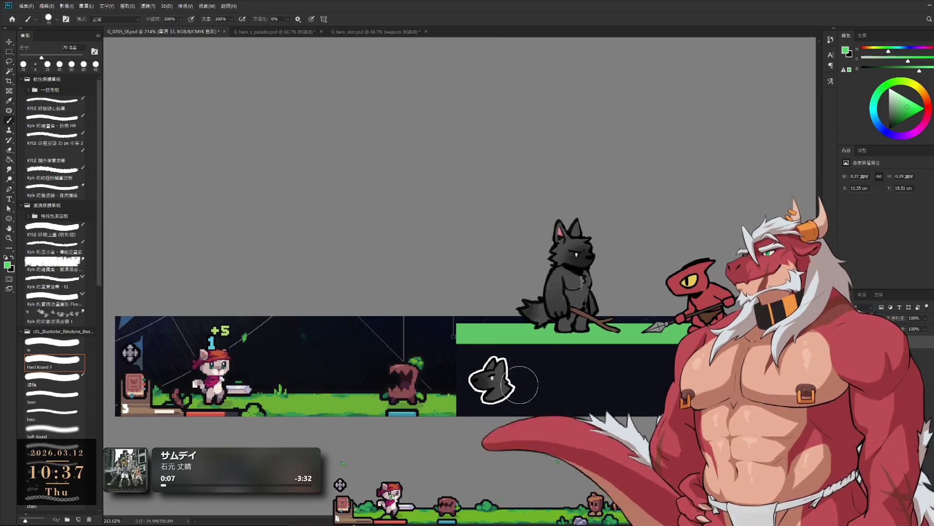
{"action": "left_click_drag", "start_coordinate": [575, 387], "coordinate": [567, 367]}
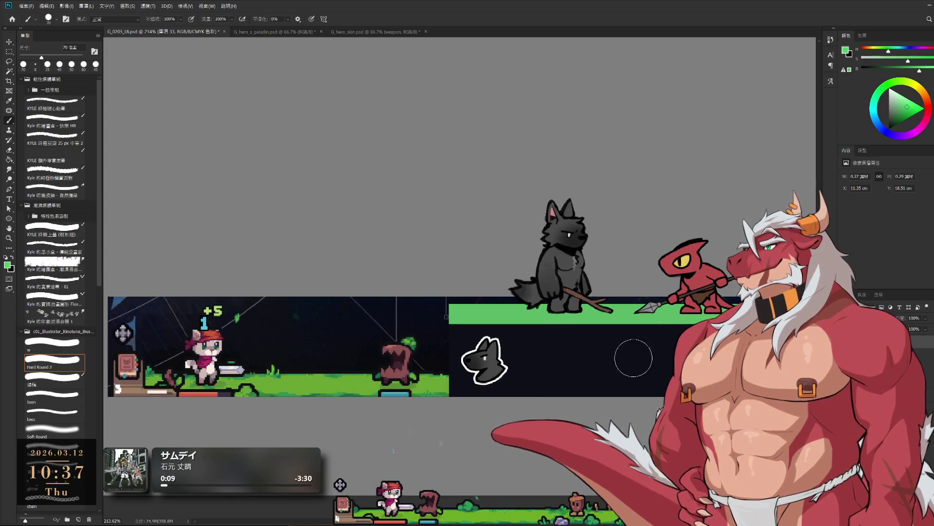
{"action": "left_click", "coordinate": [681, 261], "text": "alt"}
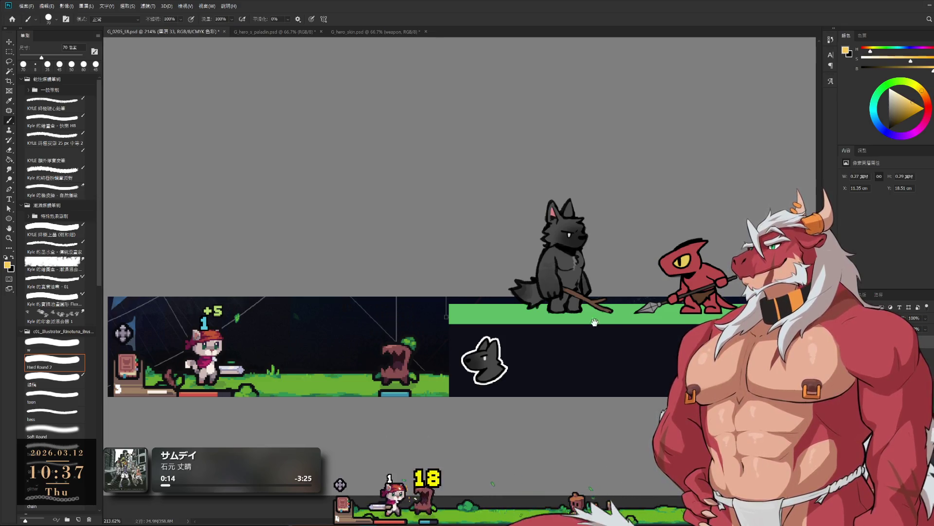
Paint a small yellow four-pointed sparkle beside the wolf head icon with a shrinking brush.
{"action": "left_click_drag", "start_coordinate": [594, 322], "coordinate": [685, 266]}
{"action": "scroll", "coordinate": [576, 277], "scroll_direction": "up", "scroll_amount": 2}
{"action": "key", "text": "bracketleft"}
{"action": "left_click_drag", "start_coordinate": [615, 271], "coordinate": [614, 287]}
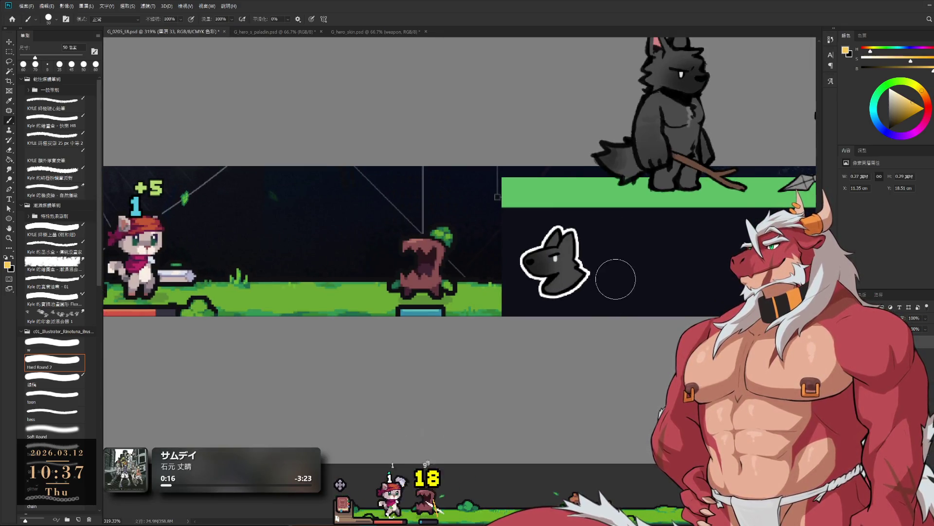
{"action": "key", "text": "bracketleft"}
{"action": "key", "text": "bracketleft"}
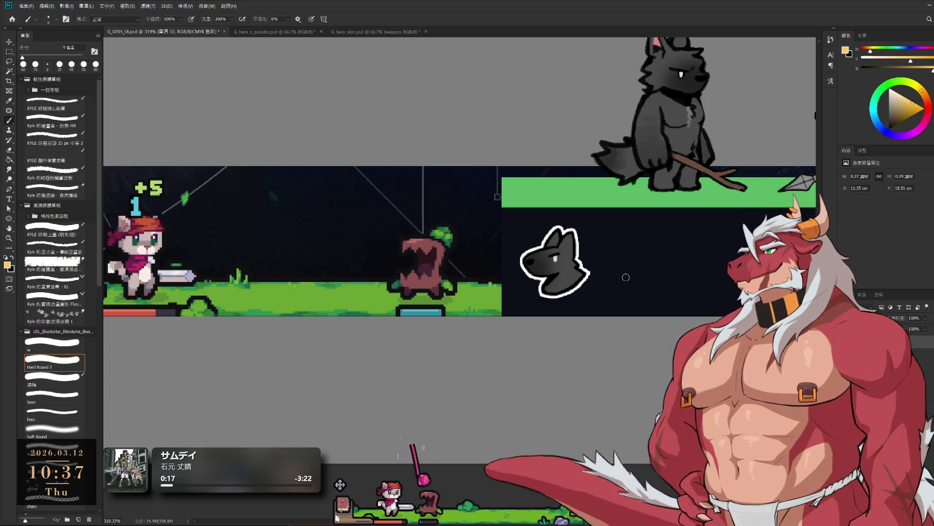
{"action": "mouse_move", "coordinate": [625, 271]}
{"action": "left_mouse_down"}
{"action": "mouse_move", "coordinate": [614, 288]}
{"action": "mouse_move", "coordinate": [621, 299]}
{"action": "left_mouse_up"}
{"action": "scroll", "coordinate": [624, 286], "scroll_direction": "up", "scroll_amount": 2}
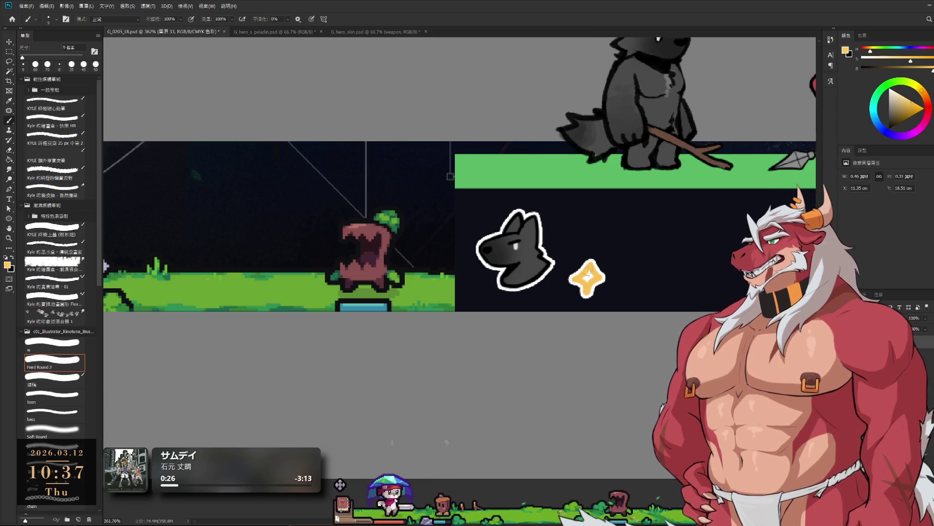
Zoom in on the sparkle and switch between the Eraser and the 9 px hard Brush.
{"action": "key", "text": "e"}
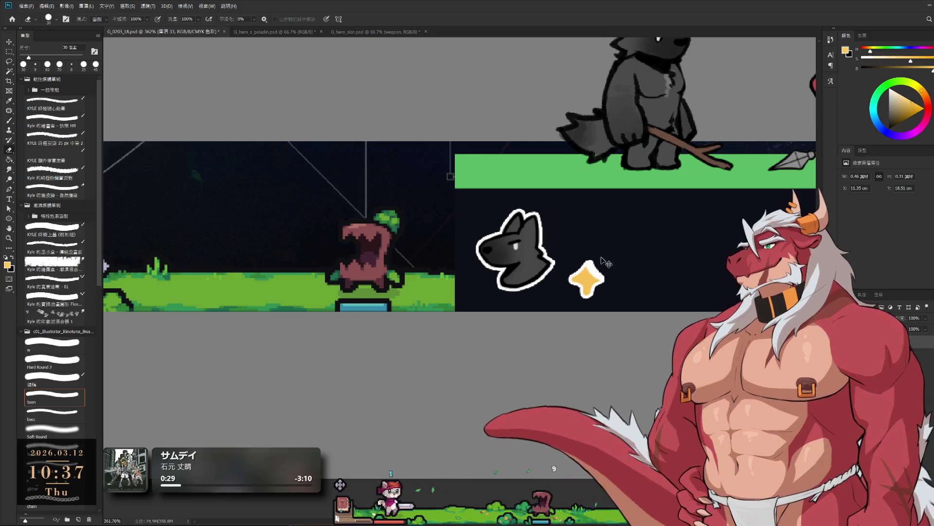
{"action": "key", "text": "z"}
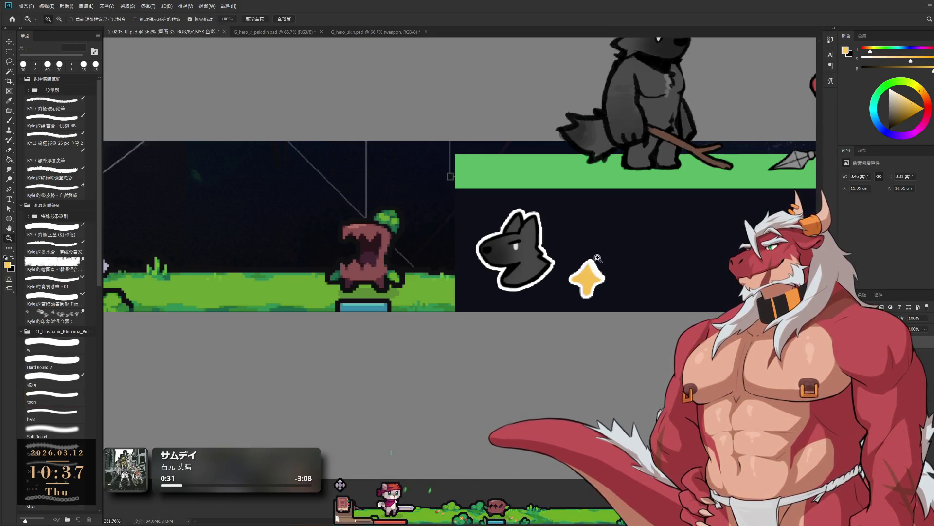
{"action": "left_click_drag", "start_coordinate": [598, 258], "coordinate": [600, 286]}
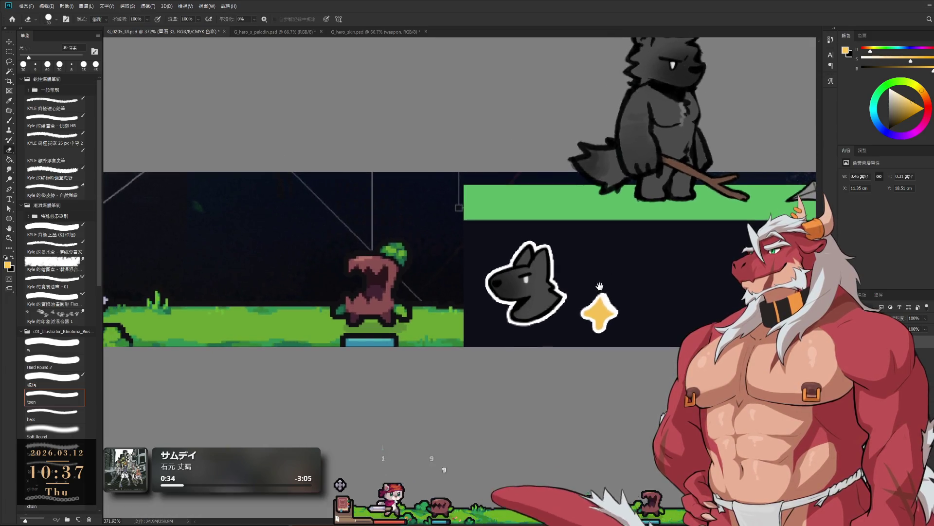
{"action": "key", "text": "b"}
{"action": "key", "text": "e"}
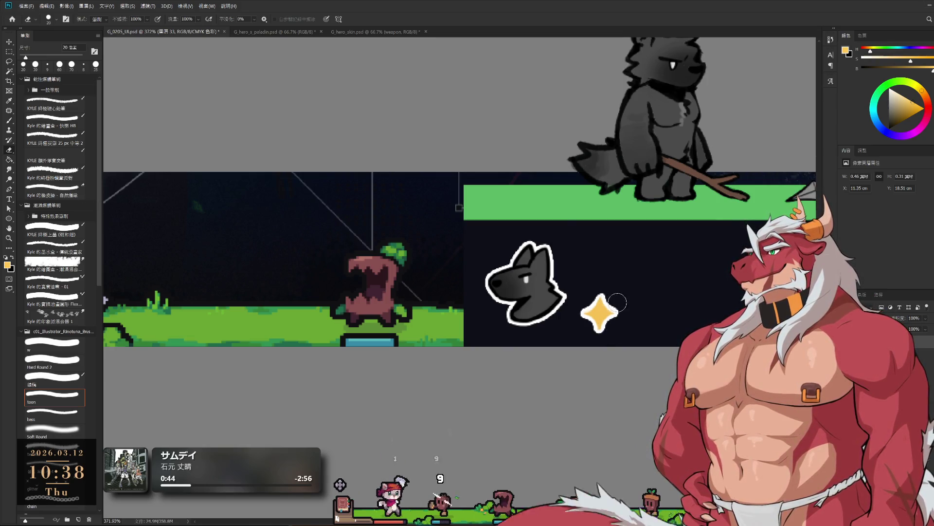
Zoom in on the star, outline its upper-left edge in dark and erase stray marks.
{"action": "key", "text": "b"}
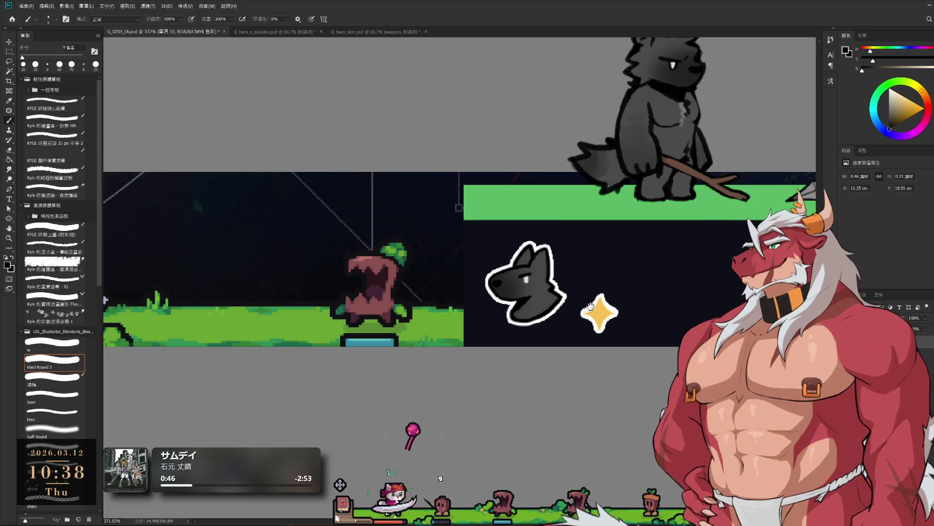
{"action": "left_click_drag", "start_coordinate": [590, 306], "coordinate": [642, 245]}
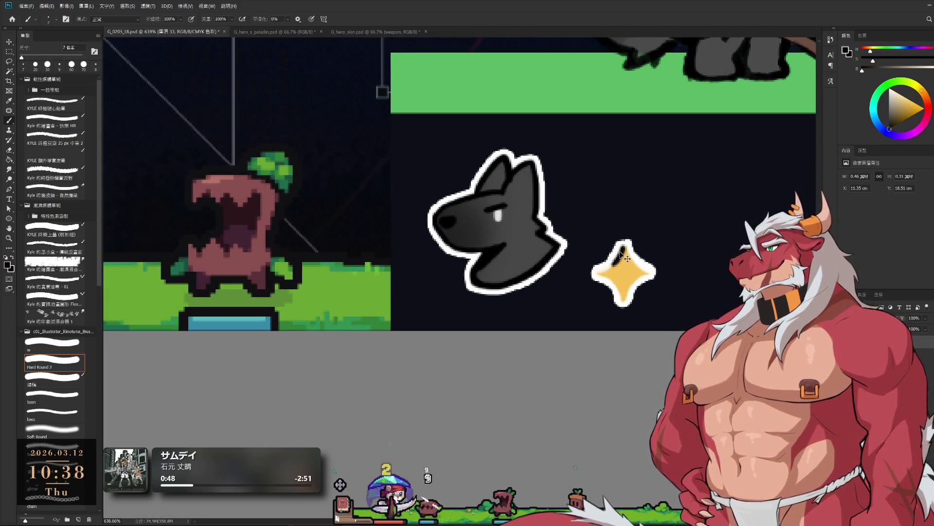
{"action": "mouse_move", "coordinate": [628, 259]}
{"action": "left_mouse_down"}
{"action": "mouse_move", "coordinate": [597, 275]}
{"action": "mouse_move", "coordinate": [639, 257]}
{"action": "left_mouse_up"}
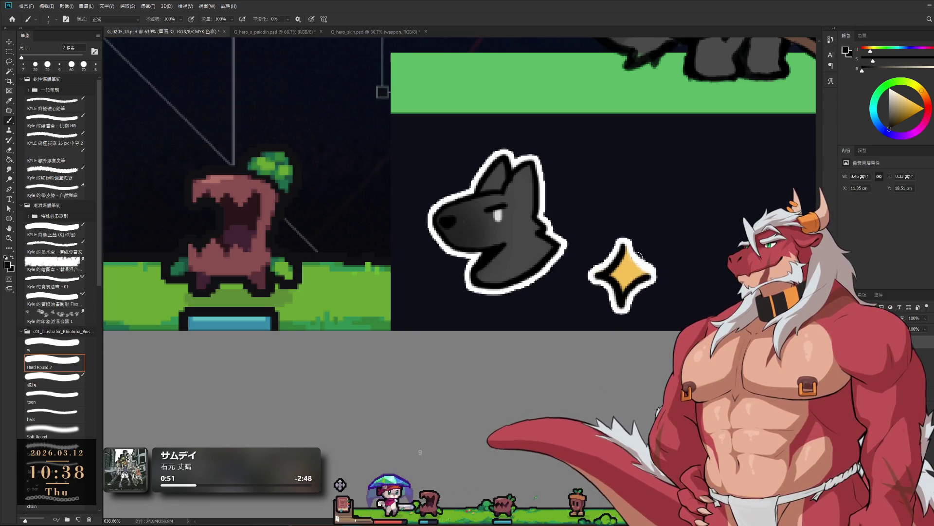
{"action": "key", "text": "e"}
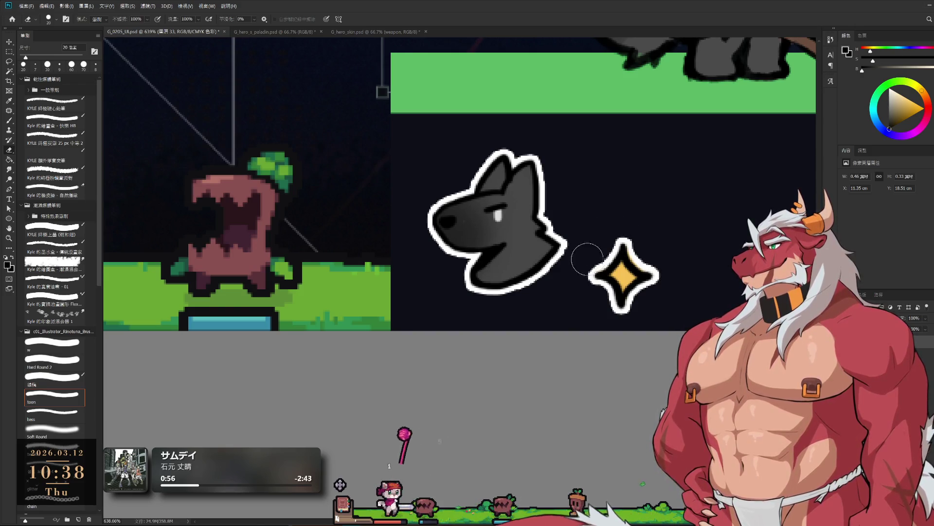
{"action": "key", "text": "e"}
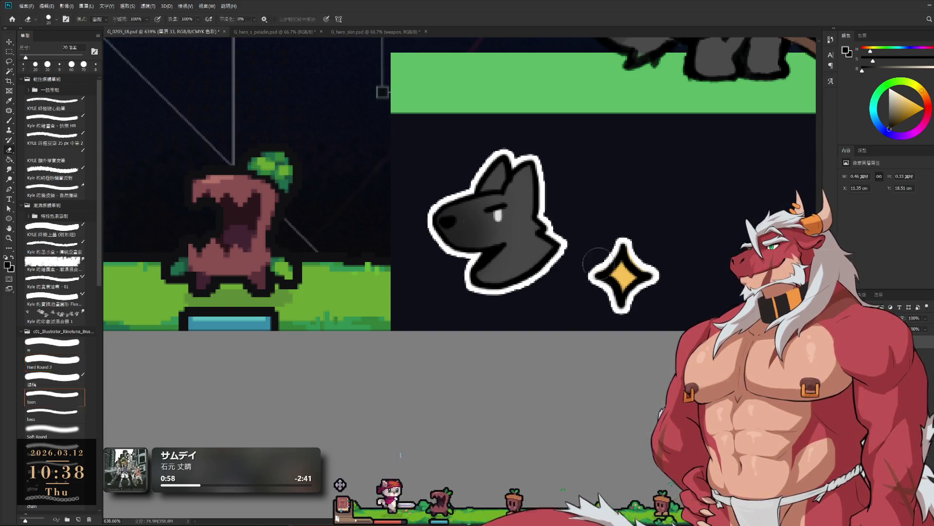
Sample the star's orange-yellow colour, then reset colours to black and white.
{"action": "key", "text": "b"}
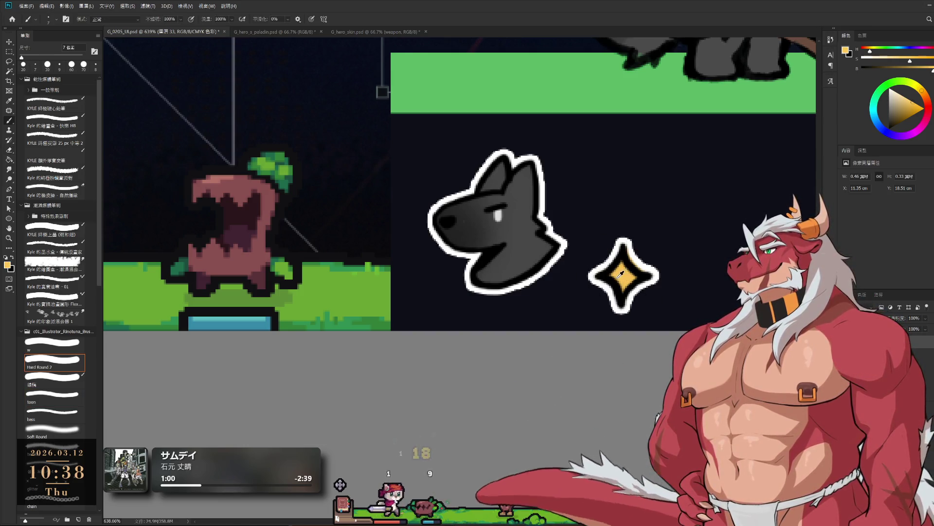
{"action": "left_click", "coordinate": [619, 290], "text": "alt"}
{"action": "key", "text": "d"}
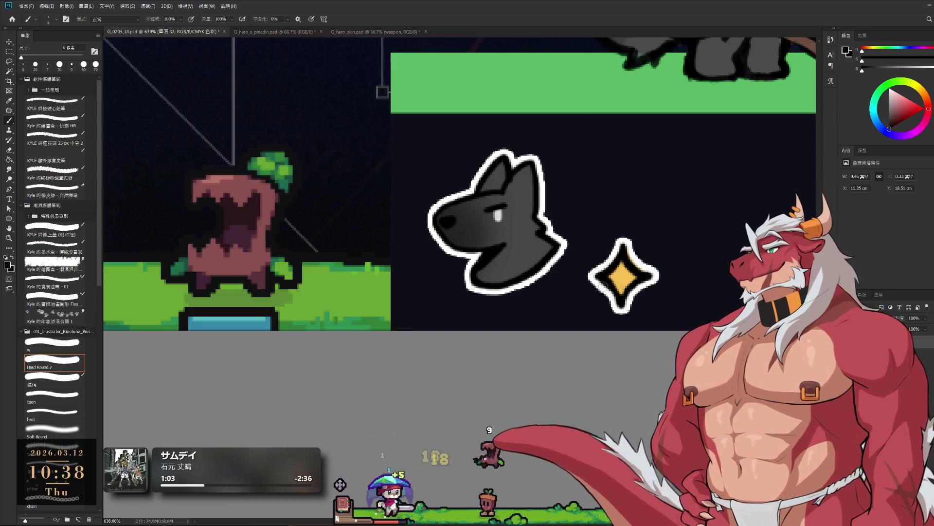
{"action": "scroll", "coordinate": [601, 284], "scroll_direction": "down", "scroll_amount": 5}
{"action": "scroll", "coordinate": [573, 274], "scroll_direction": "down", "scroll_amount": 2}
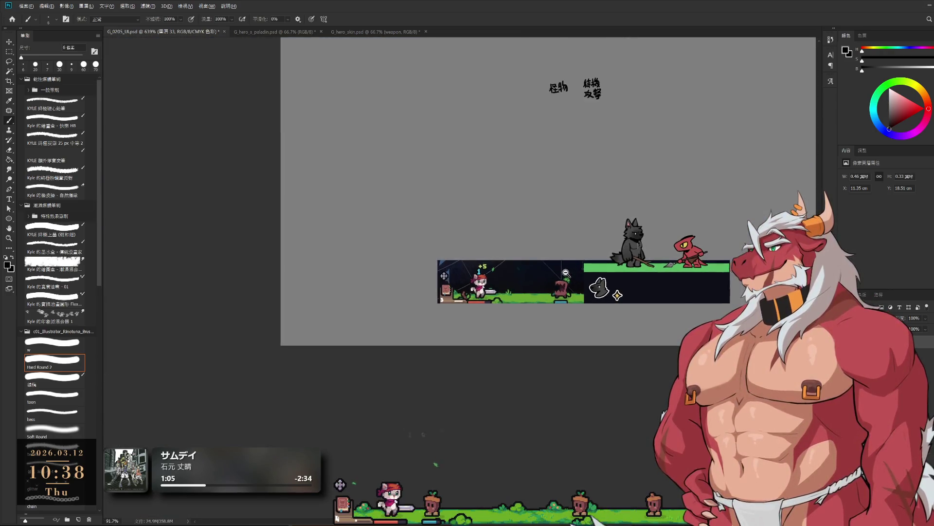
{"action": "scroll", "coordinate": [573, 274], "scroll_direction": "up", "scroll_amount": 1}
{"action": "scroll", "coordinate": [575, 273], "scroll_direction": "up", "scroll_amount": 1}
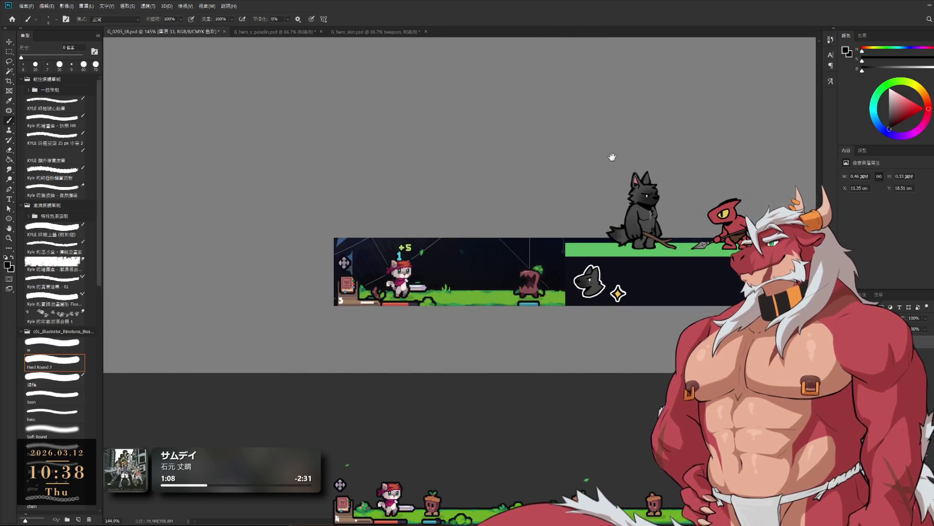
{"action": "left_click_drag", "start_coordinate": [623, 310], "coordinate": [568, 397]}
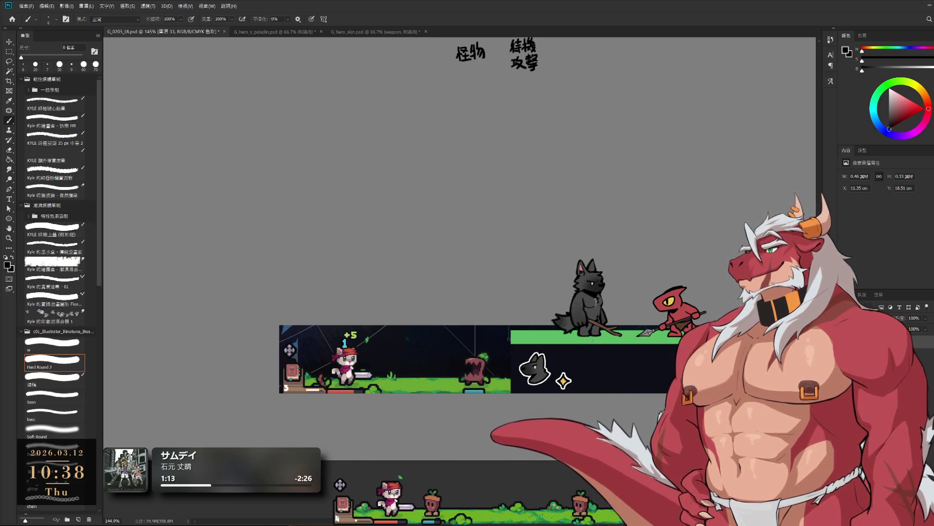
{"action": "scroll", "coordinate": [560, 302], "scroll_direction": "down", "scroll_amount": 2}
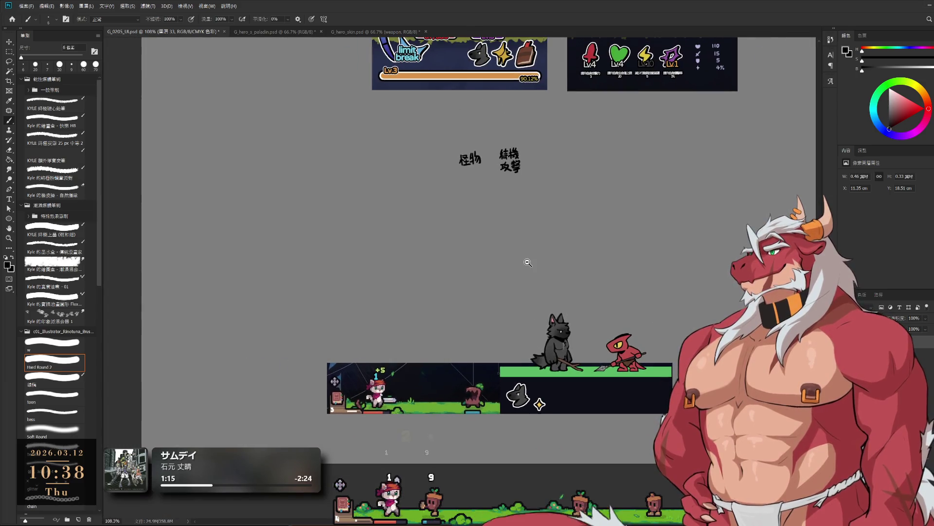
{"action": "scroll", "coordinate": [550, 389], "scroll_direction": "up", "scroll_amount": 1}
{"action": "scroll", "coordinate": [559, 388], "scroll_direction": "up", "scroll_amount": 2}
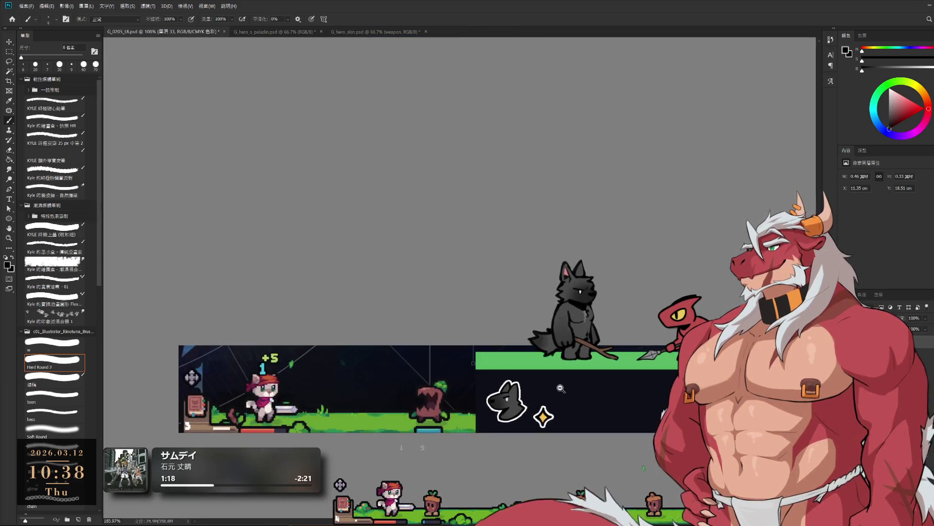
{"action": "scroll", "coordinate": [556, 328], "scroll_direction": "up", "scroll_amount": 2}
{"action": "scroll", "coordinate": [541, 324], "scroll_direction": "down", "scroll_amount": 2}
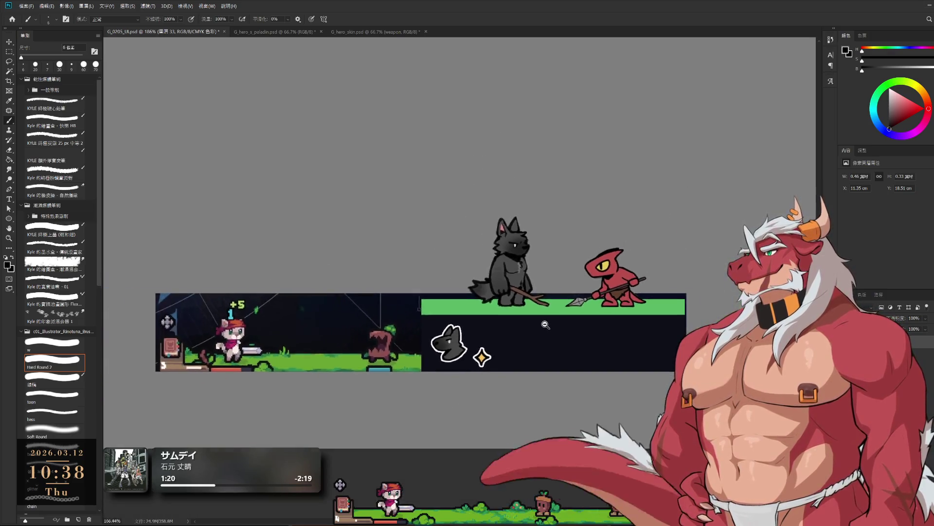
{"action": "scroll", "coordinate": [552, 328], "scroll_direction": "up", "scroll_amount": 2}
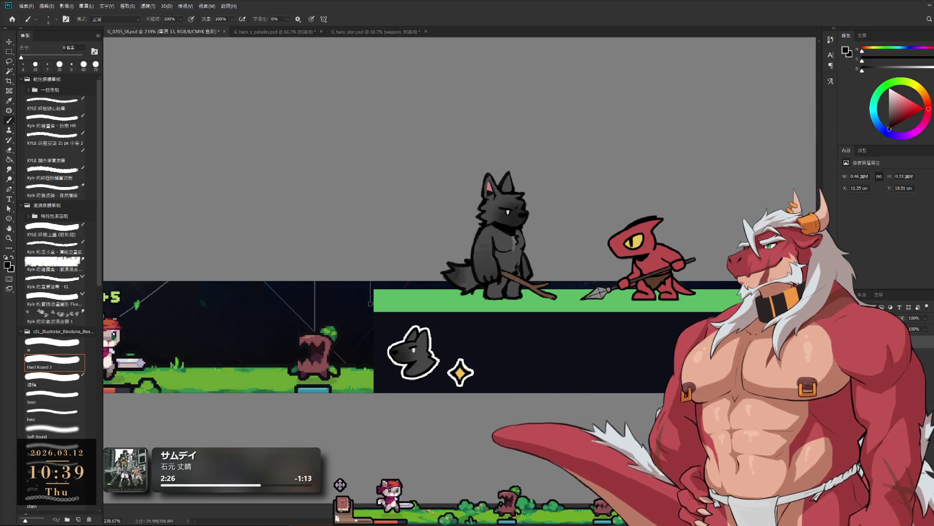
{"action": "left_click_drag", "start_coordinate": [688, 234], "coordinate": [692, 246]}
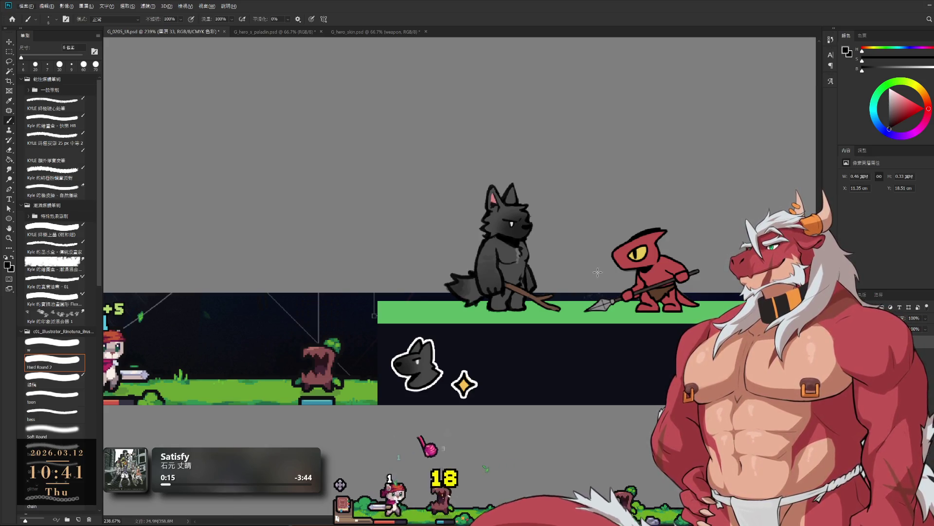
{"action": "scroll", "coordinate": [592, 258], "scroll_direction": "down", "scroll_amount": 1}
{"action": "scroll", "coordinate": [599, 268], "scroll_direction": "down", "scroll_amount": 1}
{"action": "scroll", "coordinate": [594, 269], "scroll_direction": "down", "scroll_amount": 1}
{"action": "scroll", "coordinate": [594, 270], "scroll_direction": "down", "scroll_amount": 1}
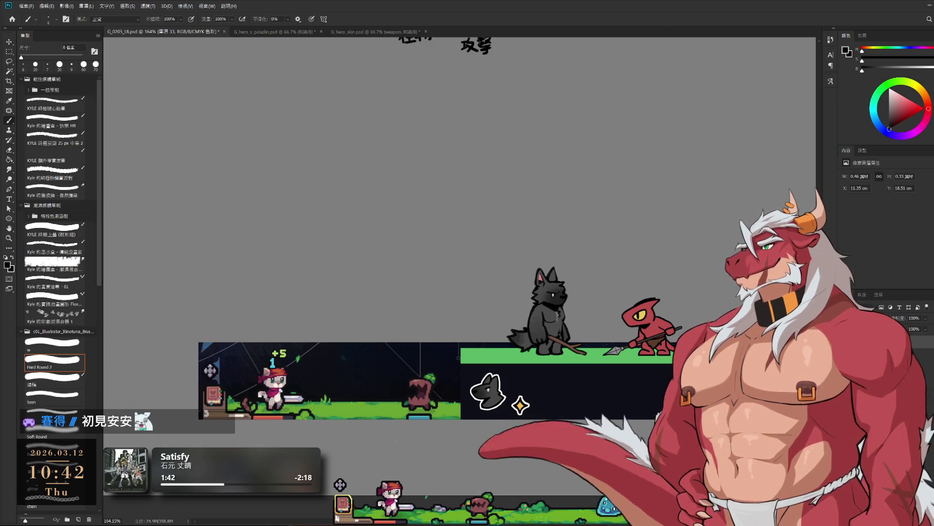
{"action": "mouse_move", "coordinate": [521, 409]}
{"action": "left_mouse_down"}
{"action": "mouse_move", "coordinate": [521, 388]}
{"action": "mouse_move", "coordinate": [521, 406]}
{"action": "left_mouse_up"}
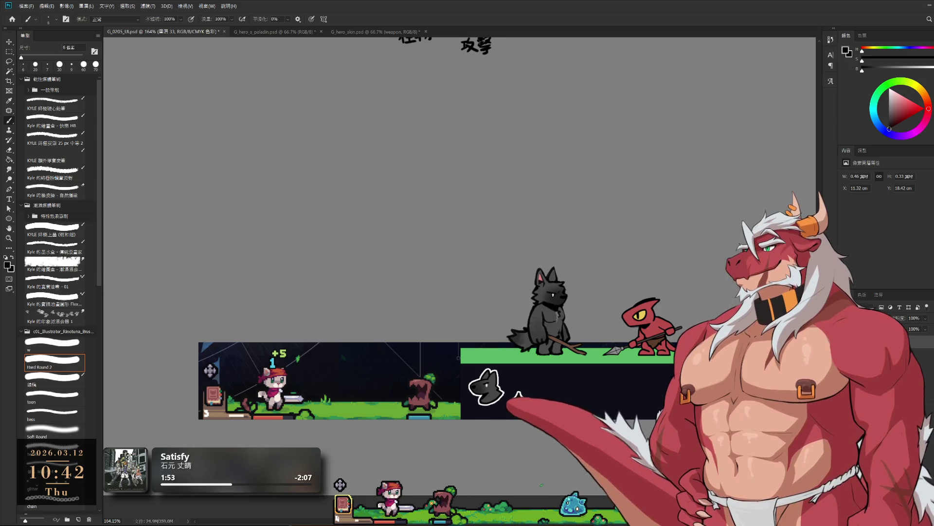
Move the game-footage strip up away from the battle panel and reselect the battle panel's layer.
{"action": "mouse_move", "coordinate": [400, 383]}
{"action": "left_mouse_down"}
{"action": "mouse_move", "coordinate": [416, 211]}
{"action": "mouse_move", "coordinate": [492, 111]}
{"action": "mouse_move", "coordinate": [364, 115]}
{"action": "left_mouse_up"}
{"action": "scroll", "coordinate": [612, 166], "scroll_direction": "down", "scroll_amount": 2}
{"action": "mouse_move", "coordinate": [613, 166]}
{"action": "left_mouse_down"}
{"action": "mouse_move", "coordinate": [569, 285]}
{"action": "mouse_move", "coordinate": [618, 293]}
{"action": "left_mouse_up"}
{"action": "scroll", "coordinate": [599, 290], "scroll_direction": "down", "scroll_amount": 2}
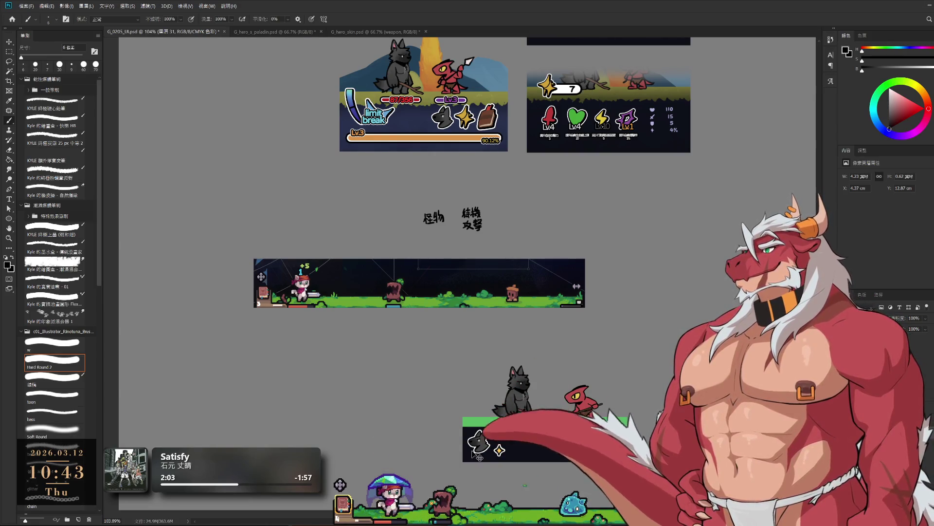
{"action": "left_click", "coordinate": [526, 448]}
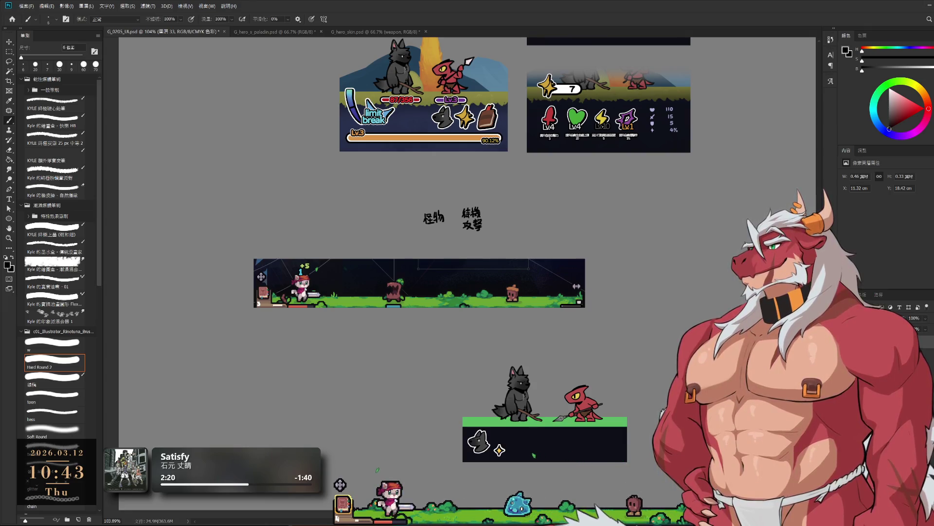
Create a new empty layer from the layer below and adjust the brush size.
{"action": "key", "text": "alt+bracketleft"}
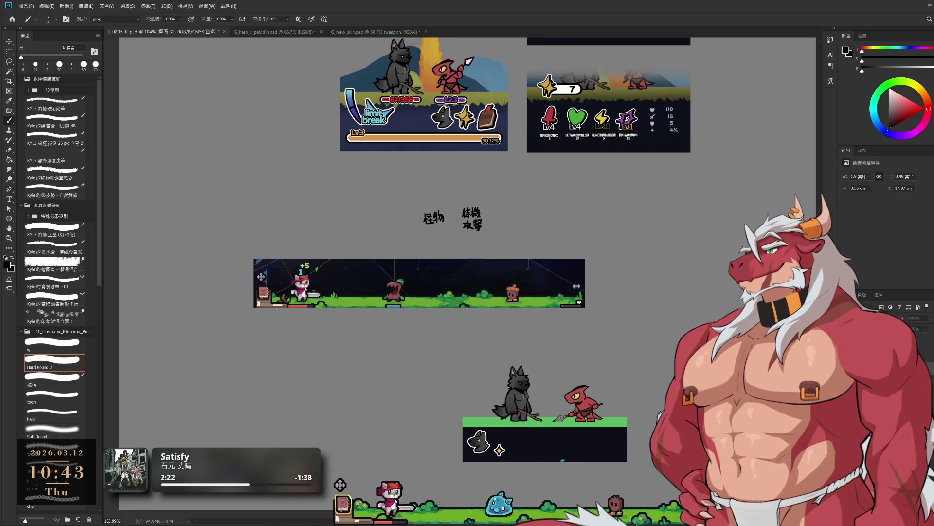
{"action": "key", "text": "ctrl+shift+alt+n"}
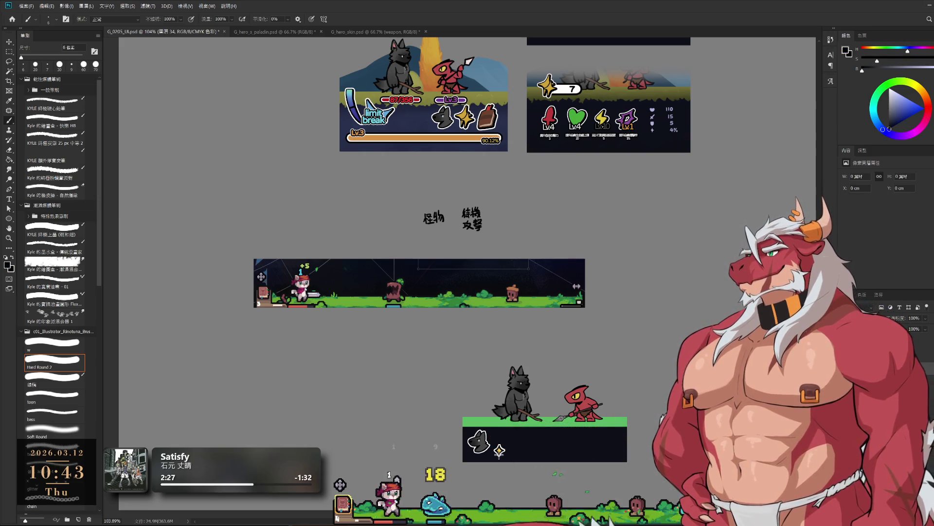
{"action": "key", "text": "bracketright"}
{"action": "key", "text": "bracketright"}
{"action": "key", "text": "bracketright"}
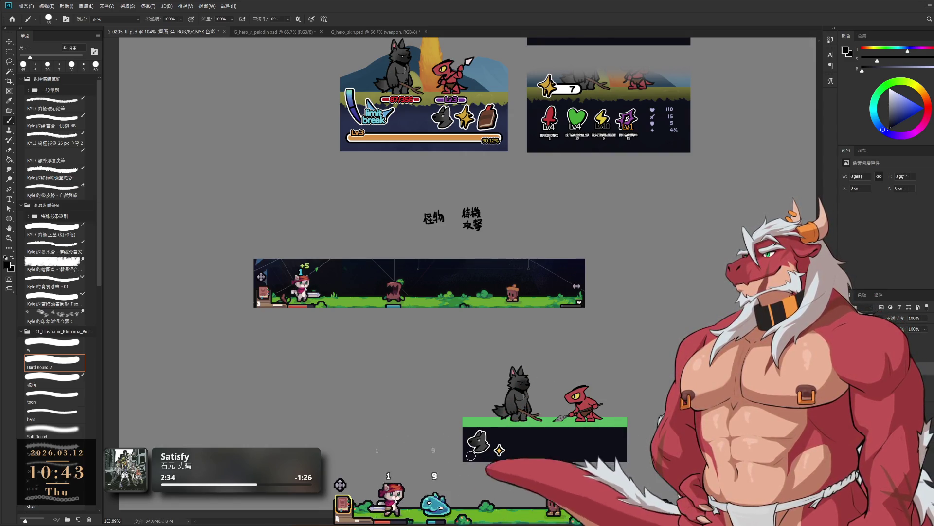
{"action": "key", "text": "bracketleft"}
{"action": "key", "text": "bracketleft"}
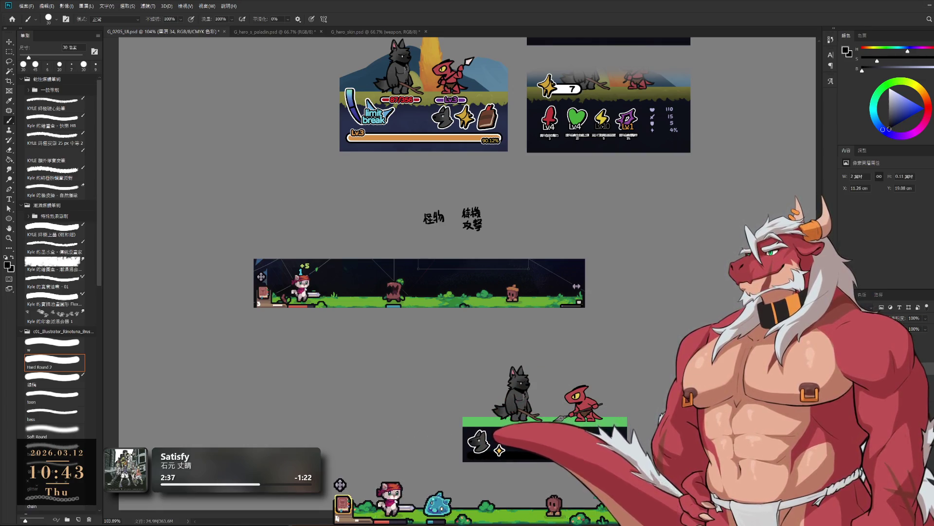
{"action": "scroll", "coordinate": [637, 415], "scroll_direction": "up", "scroll_amount": 2}
Paint a 20 px track stroke along the dark bar's bottom, then undo it to redo thinner.
{"action": "scroll", "coordinate": [636, 414], "scroll_direction": "up", "scroll_amount": 2}
{"action": "scroll", "coordinate": [636, 415], "scroll_direction": "up", "scroll_amount": 1}
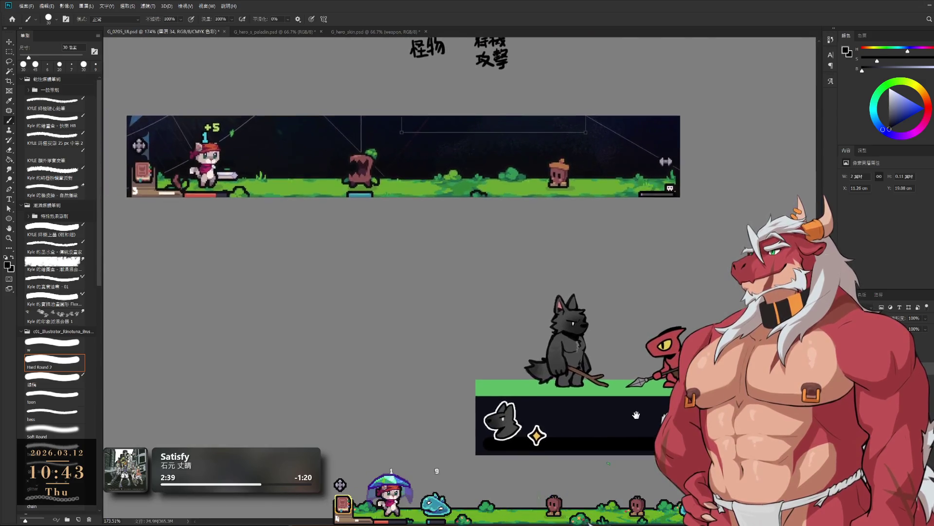
{"action": "mouse_move", "coordinate": [636, 415]}
{"action": "left_mouse_down"}
{"action": "mouse_move", "coordinate": [549, 343]}
{"action": "mouse_move", "coordinate": [560, 379]}
{"action": "left_mouse_up"}
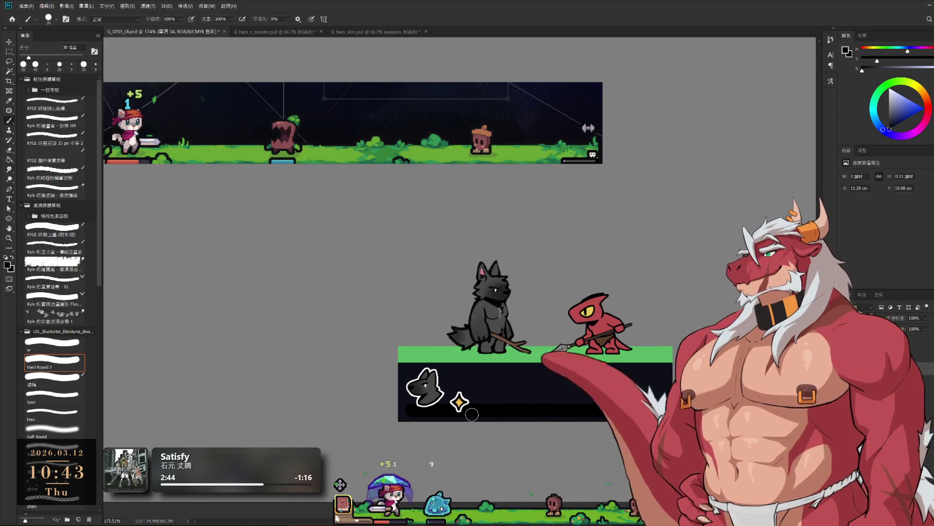
{"action": "key", "text": "bracketleft"}
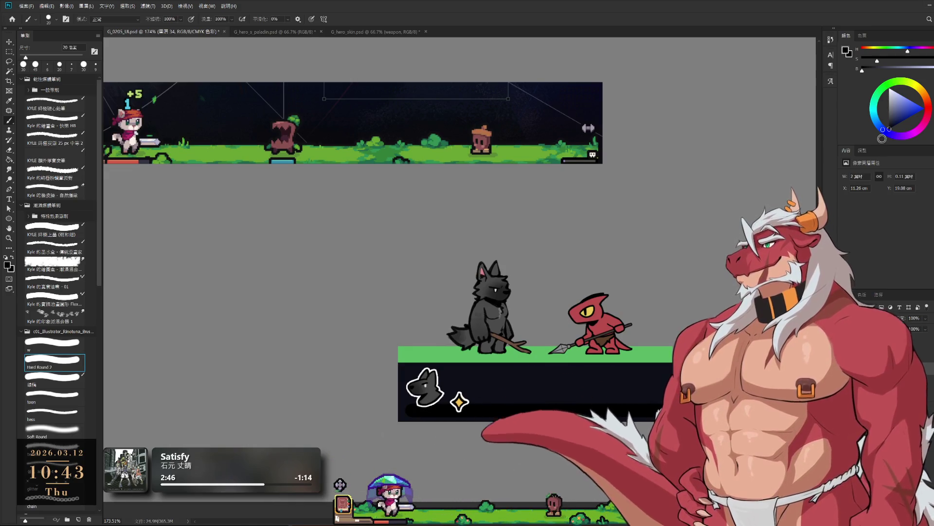
{"action": "key", "text": "x"}
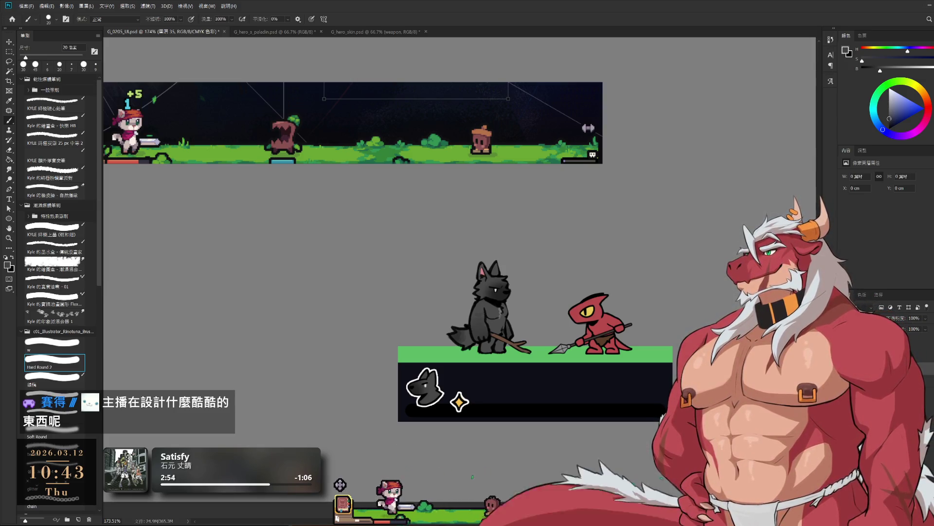
{"action": "left_click_drag", "start_coordinate": [412, 412], "coordinate": [658, 411]}
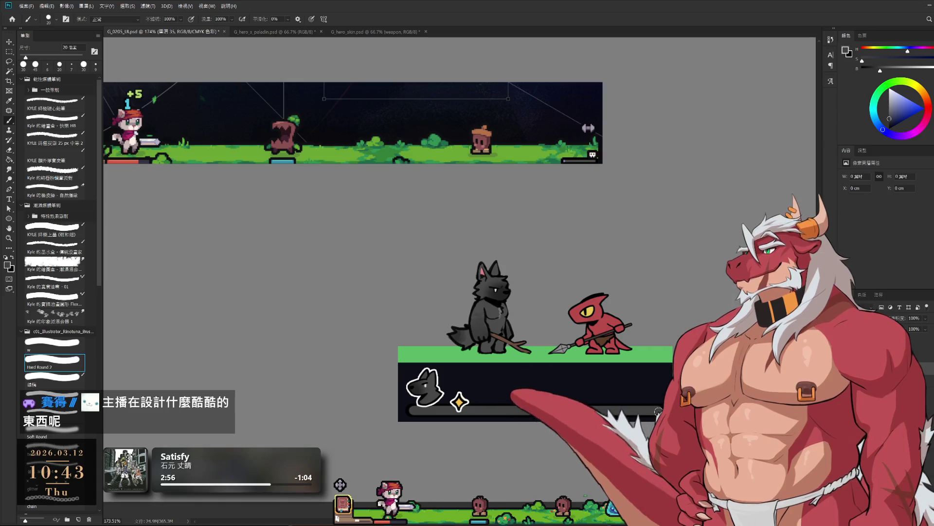
{"action": "key", "text": "ctrl+z"}
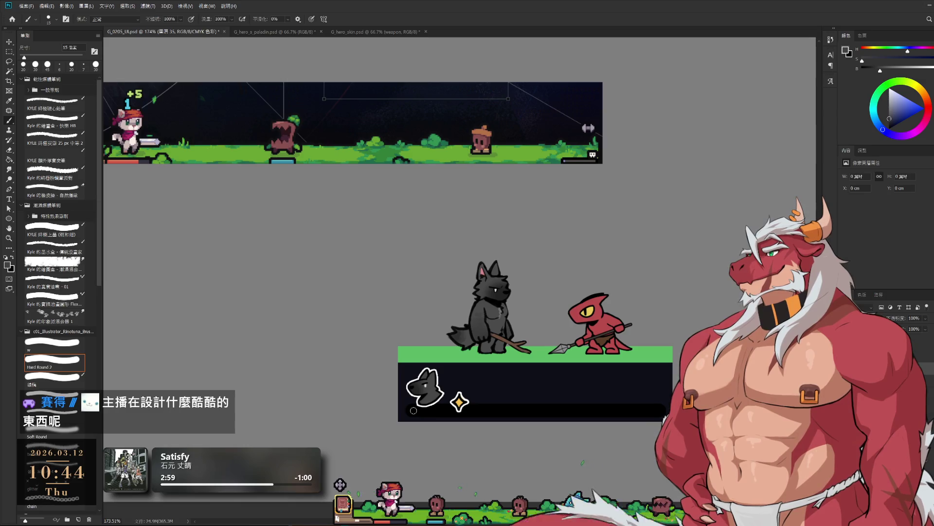
Paint a thinner grey track across the dark panel and set the paint colour to purple.
{"action": "left_click_drag", "start_coordinate": [414, 411], "coordinate": [607, 415]}
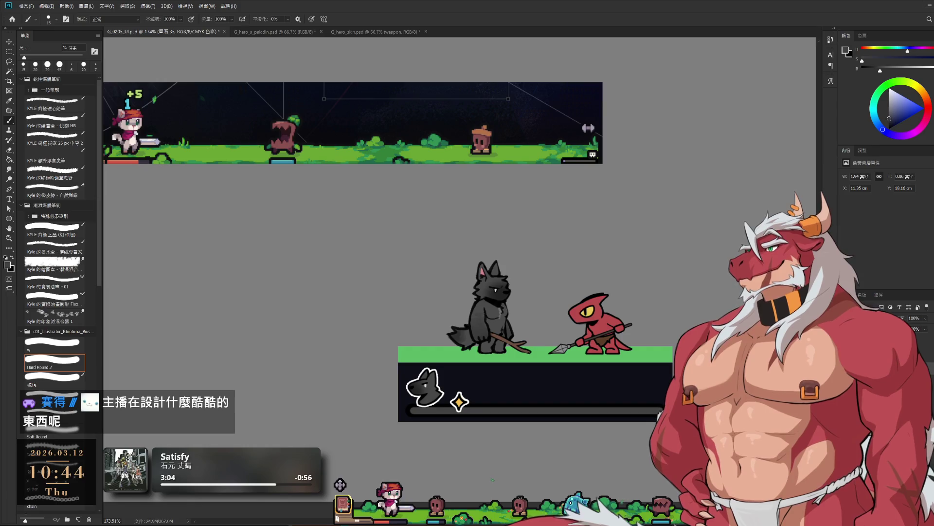
{"action": "left_click", "coordinate": [910, 104]}
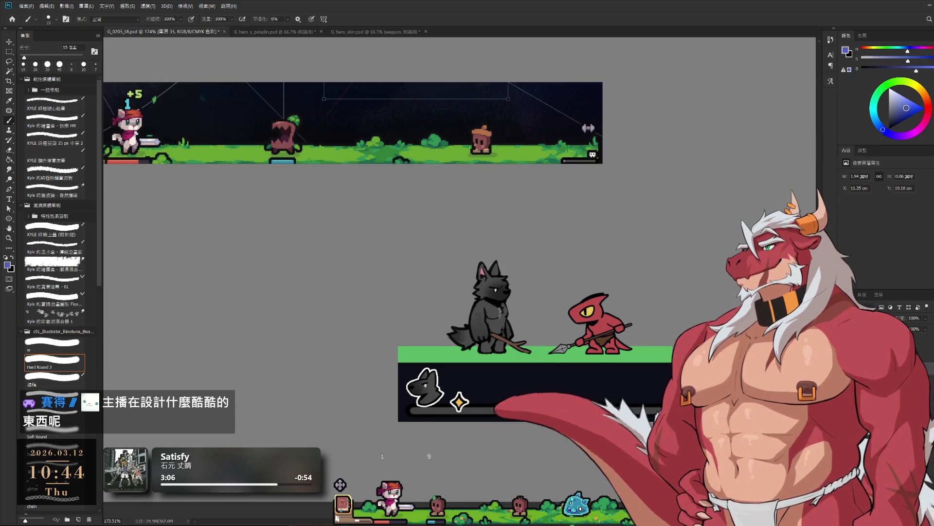
{"action": "left_click", "coordinate": [896, 136]}
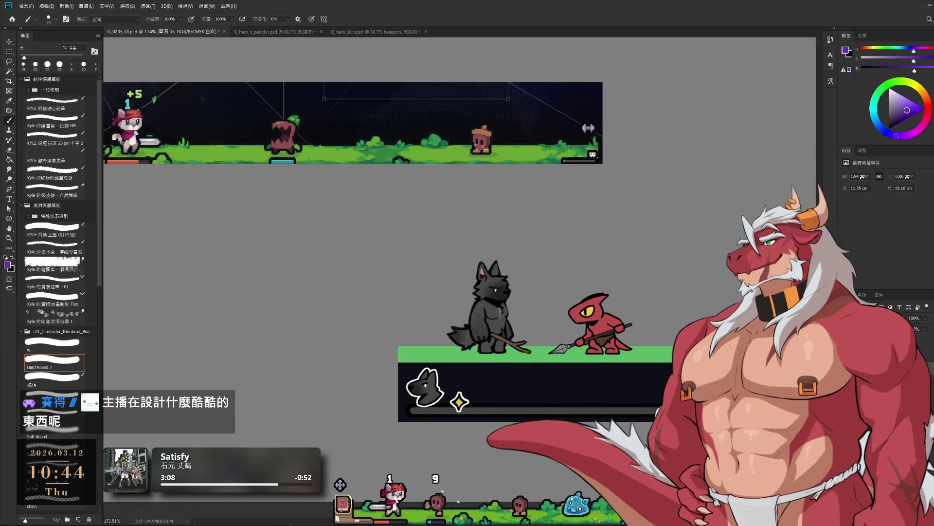
{"action": "left_click_drag", "start_coordinate": [911, 52], "coordinate": [910, 52]}
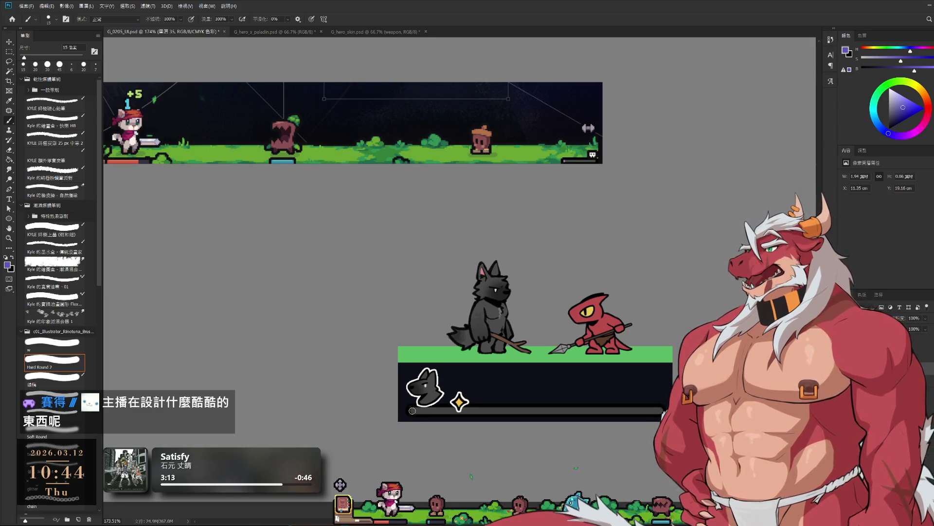
{"action": "key", "text": "bracketright"}
Brush purple along the progress bar, boost saturation, and repaint it in richer purple.
{"action": "left_click_drag", "start_coordinate": [412, 410], "coordinate": [664, 411]}
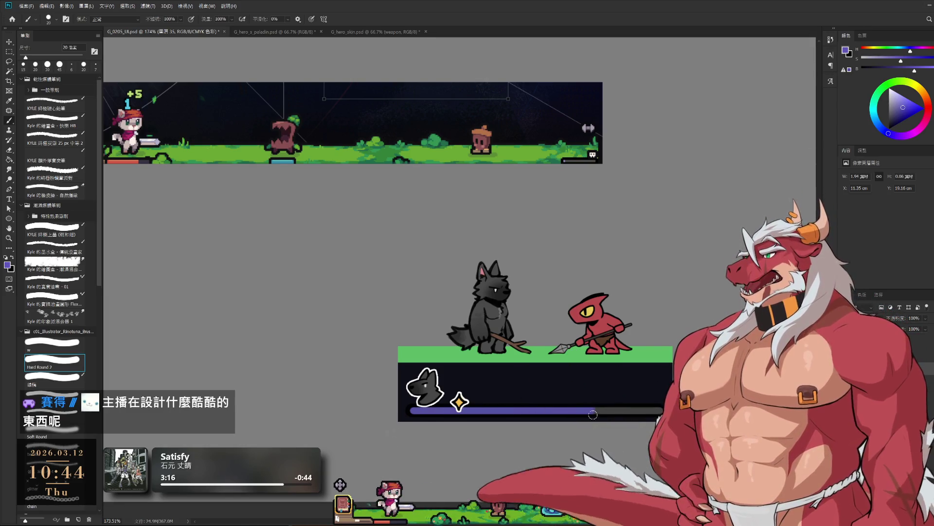
{"action": "left_click", "coordinate": [413, 410], "text": "alt"}
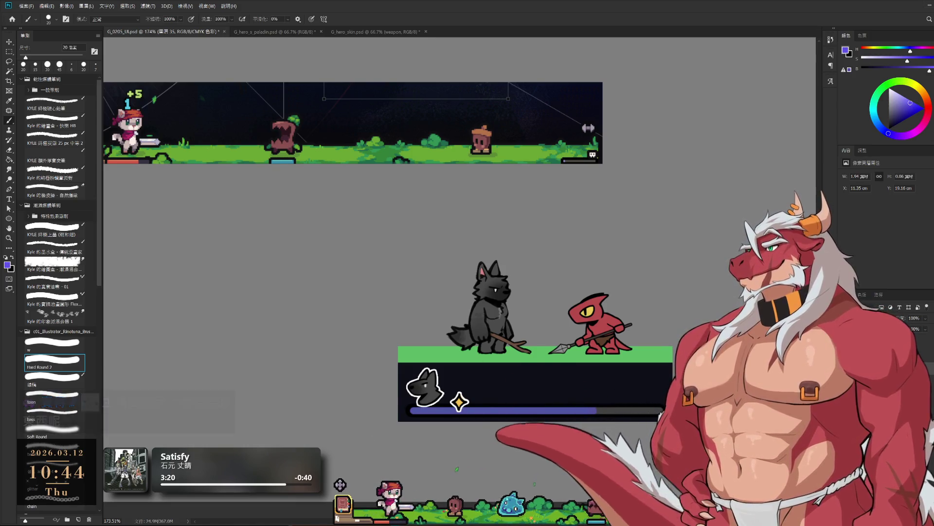
{"action": "left_click", "coordinate": [919, 63]}
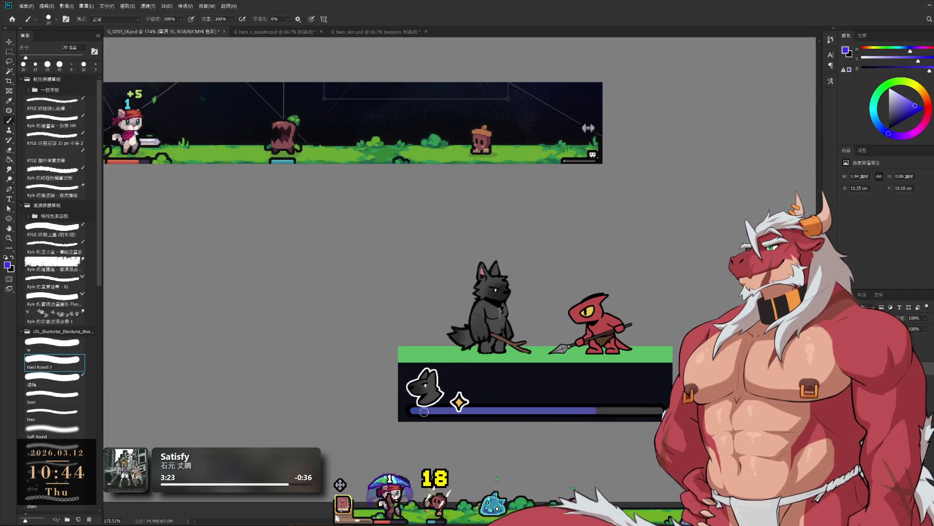
{"action": "left_click_drag", "start_coordinate": [424, 412], "coordinate": [567, 409]}
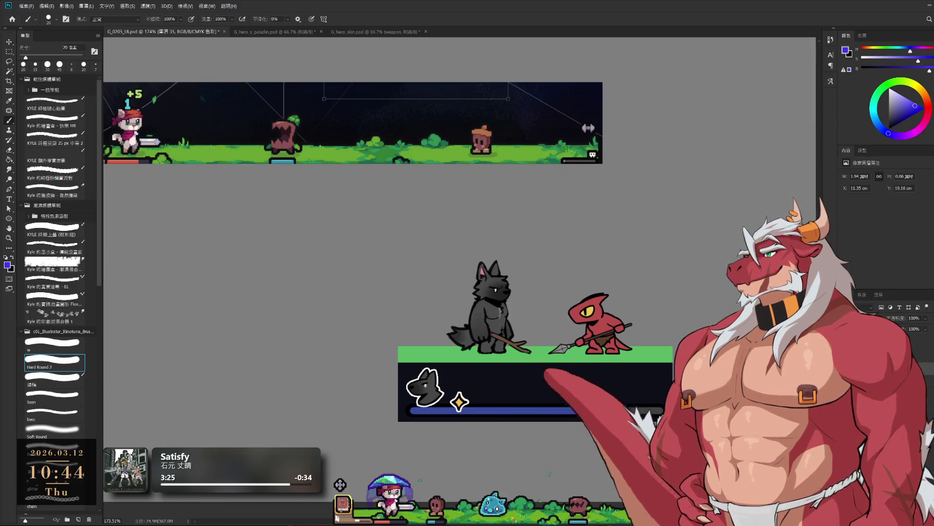
{"action": "left_click", "coordinate": [536, 426], "text": "ctrl+alt"}
{"action": "left_click_drag", "start_coordinate": [553, 403], "coordinate": [651, 378]}
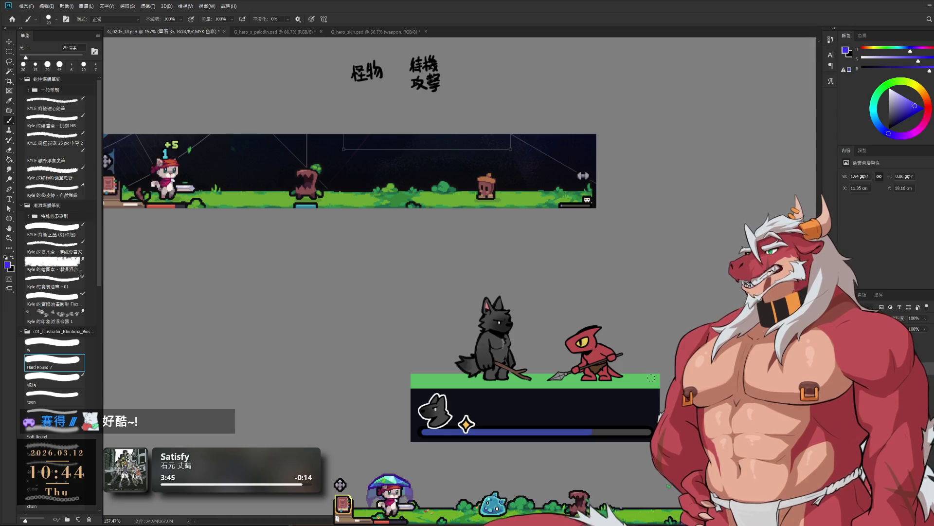
{"action": "key", "text": "i"}
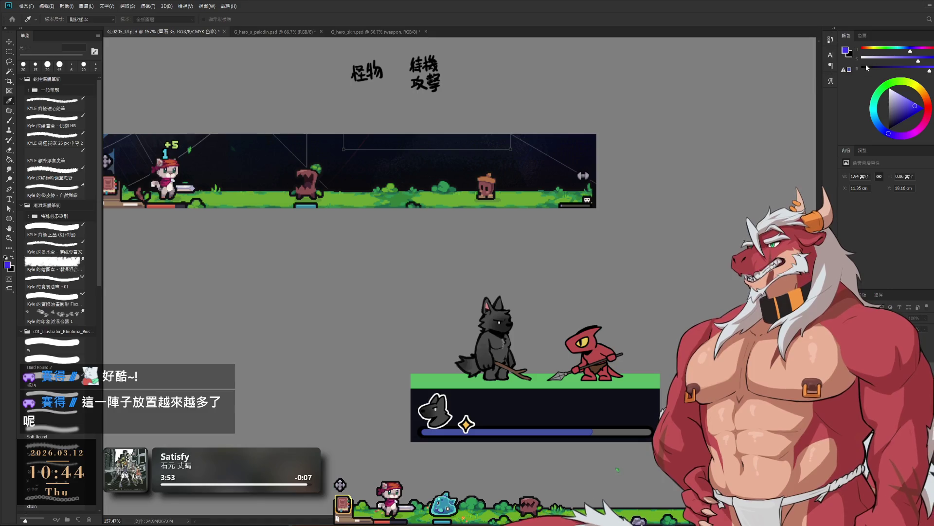
{"action": "key", "text": "b"}
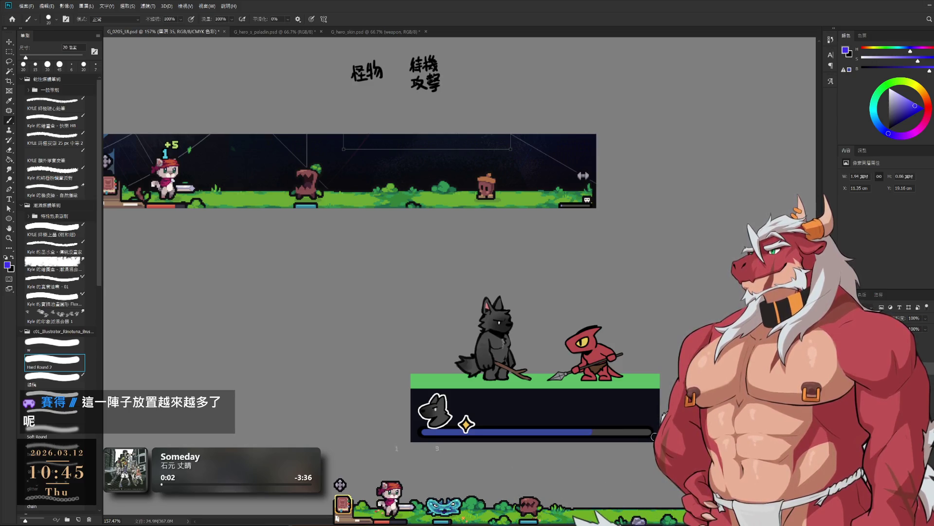
Paint the progress bar's unfilled right end black with a 15 px brush.
{"action": "left_click_drag", "start_coordinate": [630, 382], "coordinate": [644, 387]}
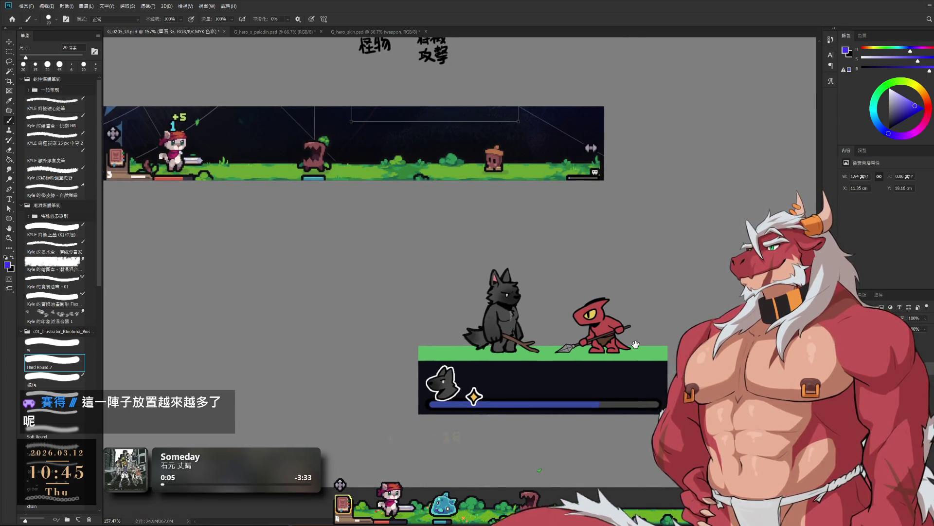
{"action": "scroll", "coordinate": [662, 309], "scroll_direction": "up", "scroll_amount": 2}
{"action": "scroll", "coordinate": [662, 309], "scroll_direction": "up", "scroll_amount": 2}
{"action": "scroll", "coordinate": [661, 309], "scroll_direction": "up", "scroll_amount": 2}
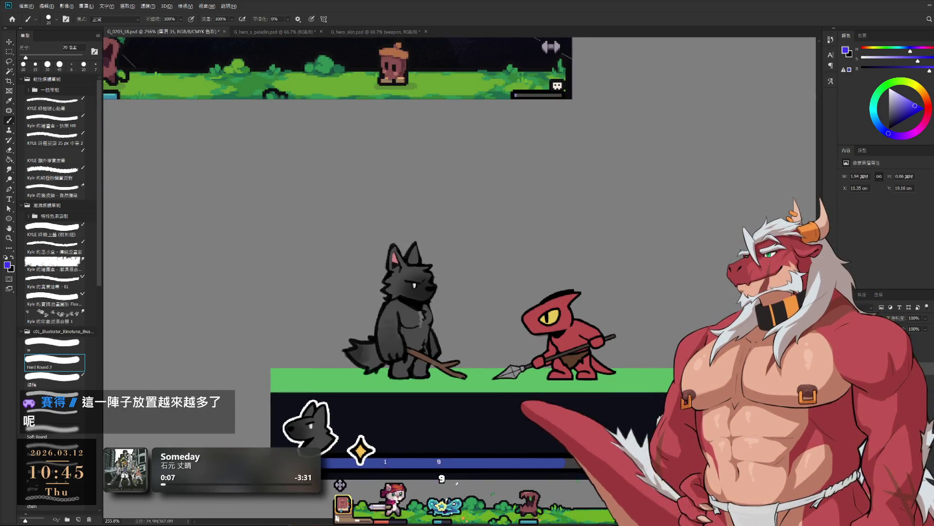
{"action": "key", "text": "d"}
{"action": "key", "text": "bracketleft"}
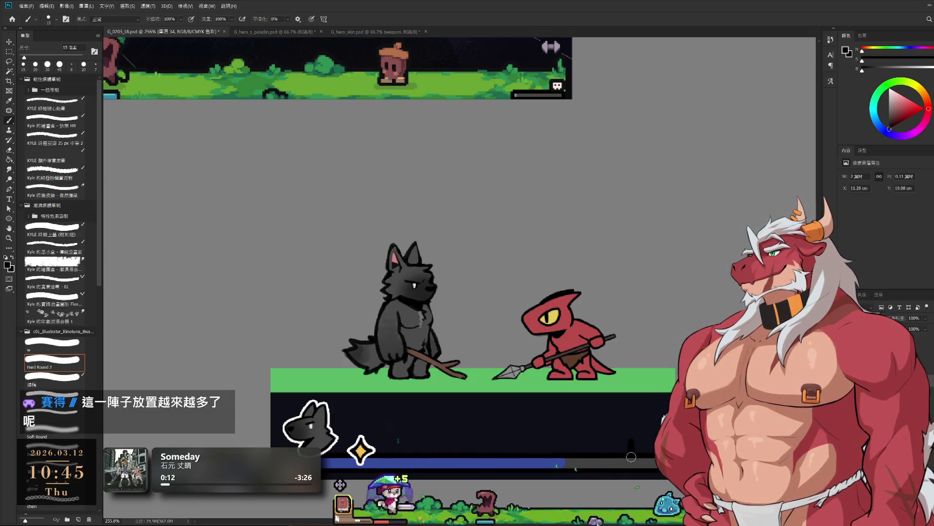
{"action": "mouse_move", "coordinate": [632, 457]}
{"action": "left_mouse_down"}
{"action": "mouse_move", "coordinate": [650, 444]}
{"action": "mouse_move", "coordinate": [634, 439]}
{"action": "left_mouse_up"}
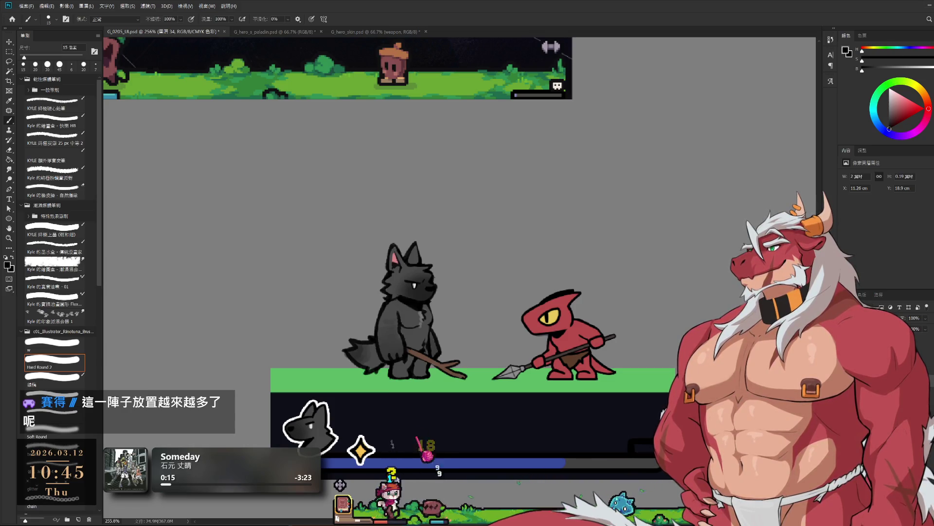
{"action": "key", "text": "x"}
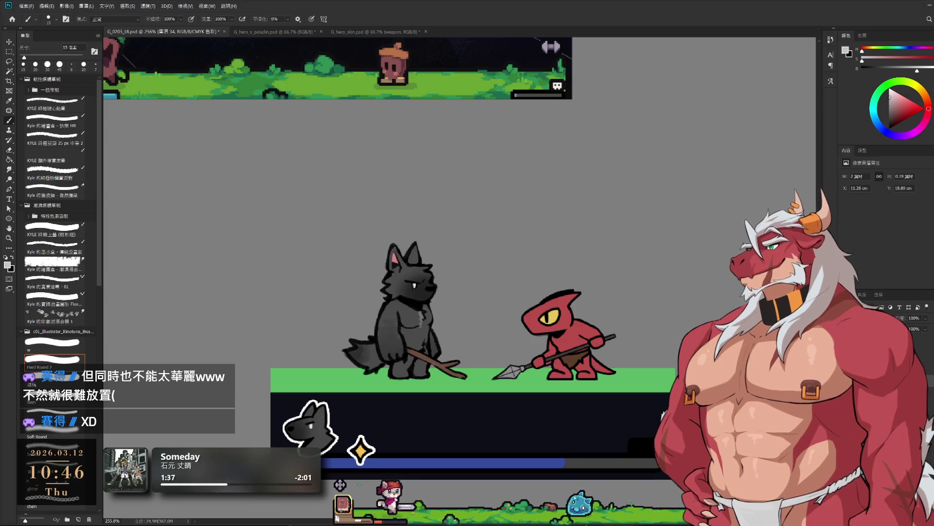
{"action": "scroll", "coordinate": [597, 313], "scroll_direction": "down", "scroll_amount": 3}
Pan back over the mockup and sample a dark colour from the artwork.
{"action": "scroll", "coordinate": [597, 313], "scroll_direction": "down", "scroll_amount": 1}
{"action": "left_click_drag", "start_coordinate": [654, 324], "coordinate": [665, 349]}
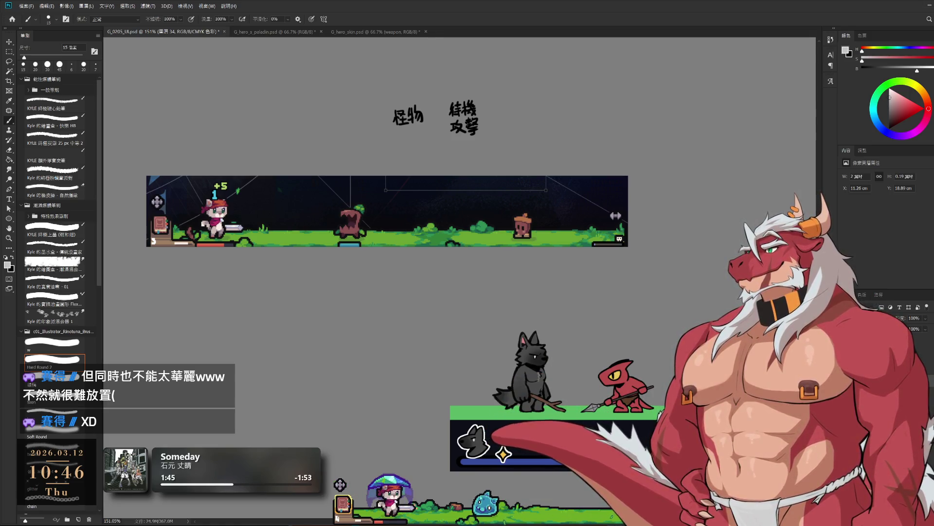
{"action": "left_click", "coordinate": [658, 413], "text": "alt"}
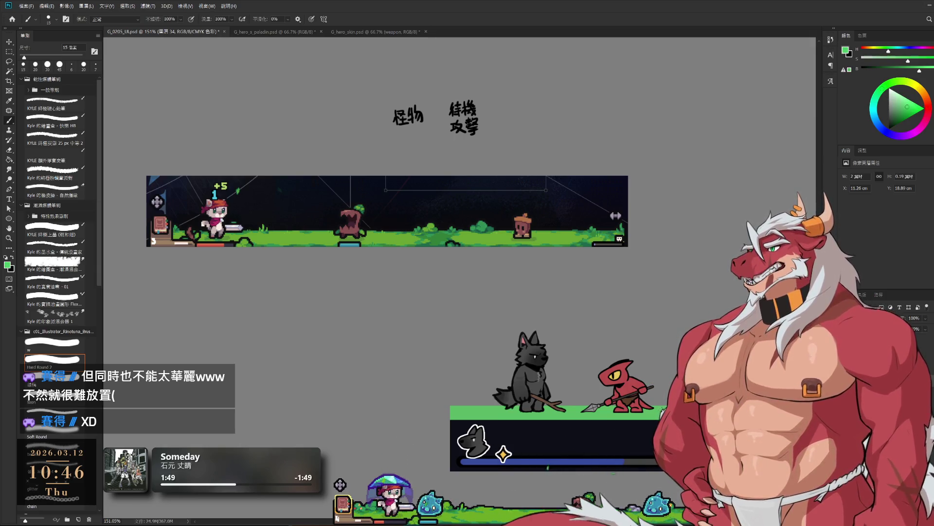
{"action": "left_click", "coordinate": [594, 421], "text": "alt"}
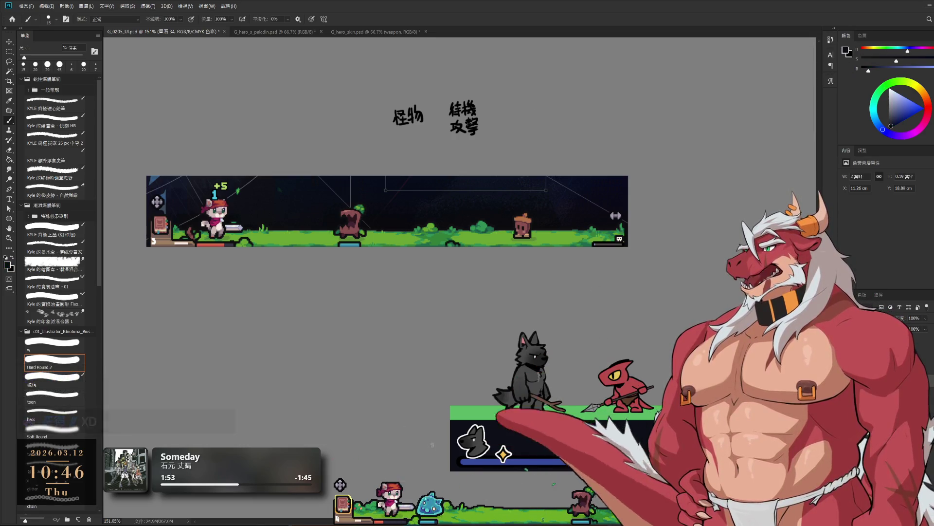
On 圖層 29, stroke a greyish-green 50 px highlight along the platform top.
{"action": "key", "text": "alt+["}
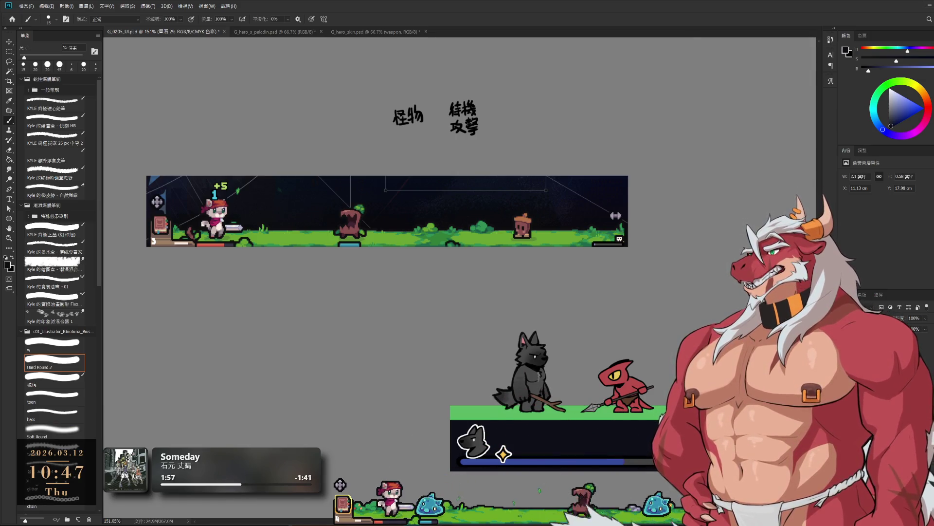
{"action": "key", "text": "x"}
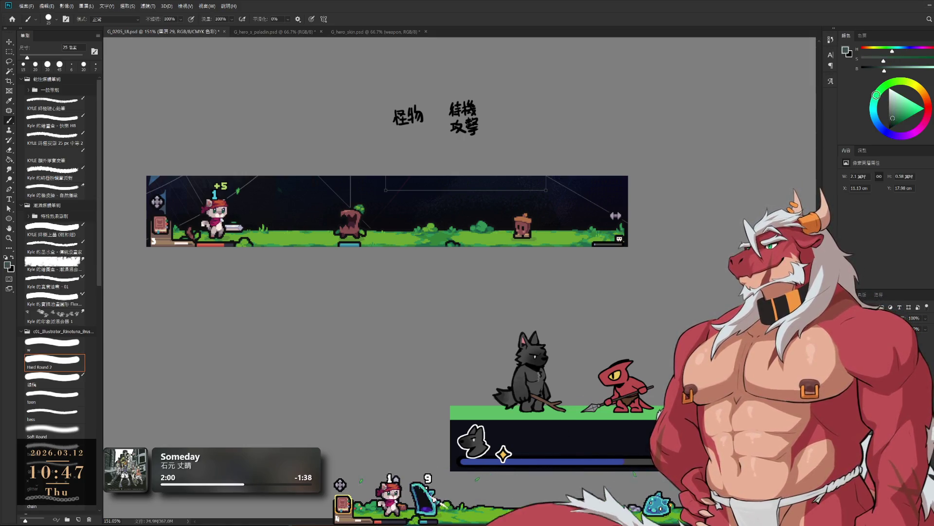
{"action": "left_click", "coordinate": [891, 106]}
{"action": "left_click", "coordinate": [893, 111]}
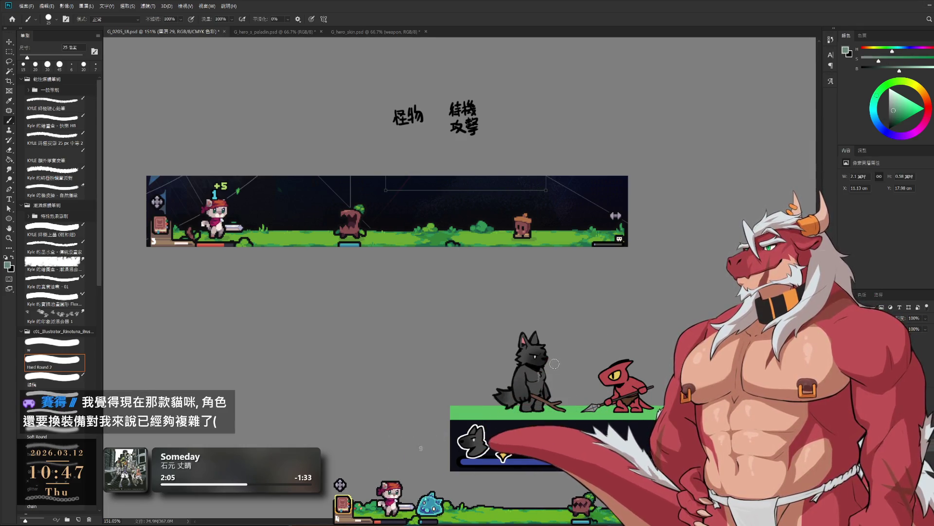
{"action": "key", "text": "]"}
{"action": "key", "text": "]"}
{"action": "key", "text": "]"}
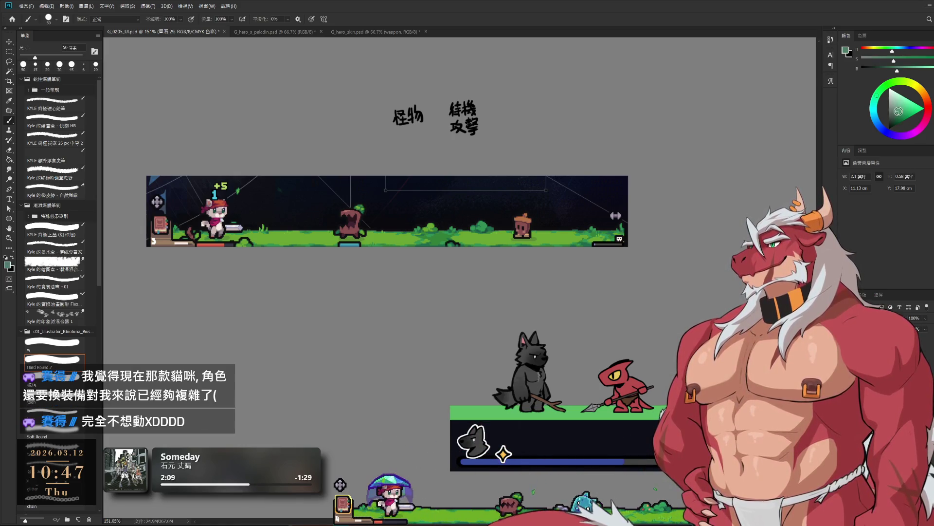
{"action": "left_click_drag", "start_coordinate": [453, 413], "coordinate": [652, 414]}
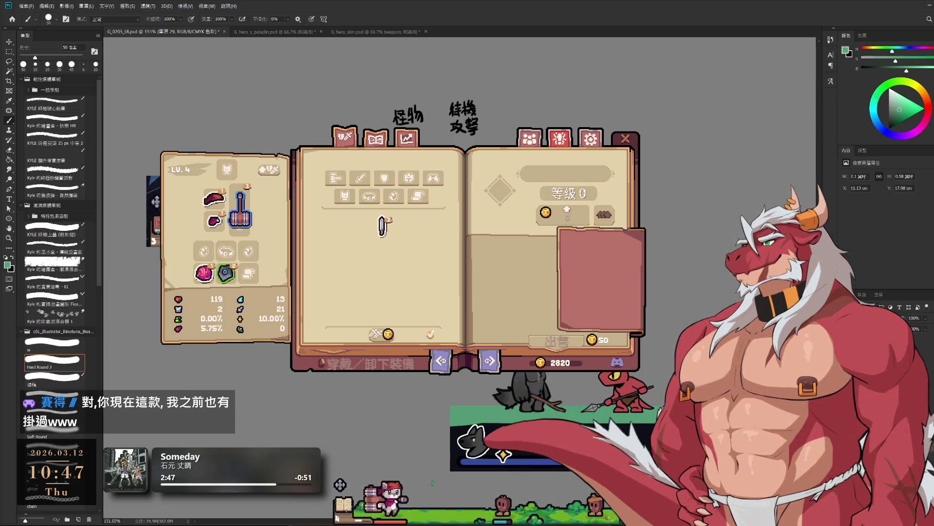
Select the hammer and upgrade it to level 4.
{"action": "left_click", "coordinate": [383, 225]}
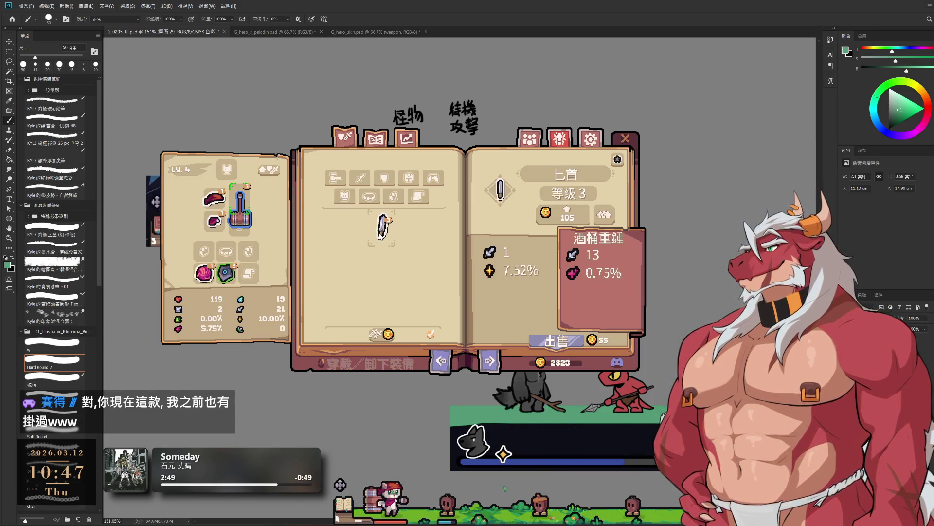
{"action": "left_click", "coordinate": [238, 218]}
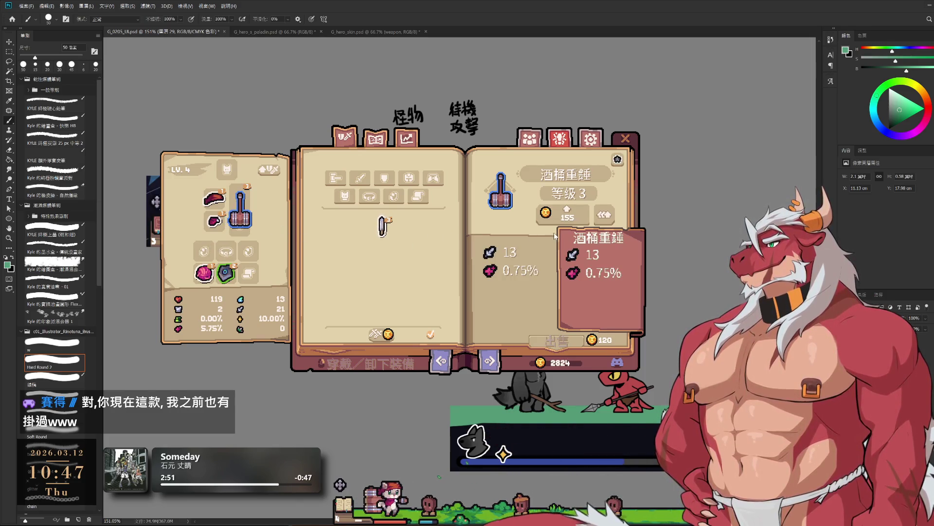
{"action": "left_click", "coordinate": [567, 214]}
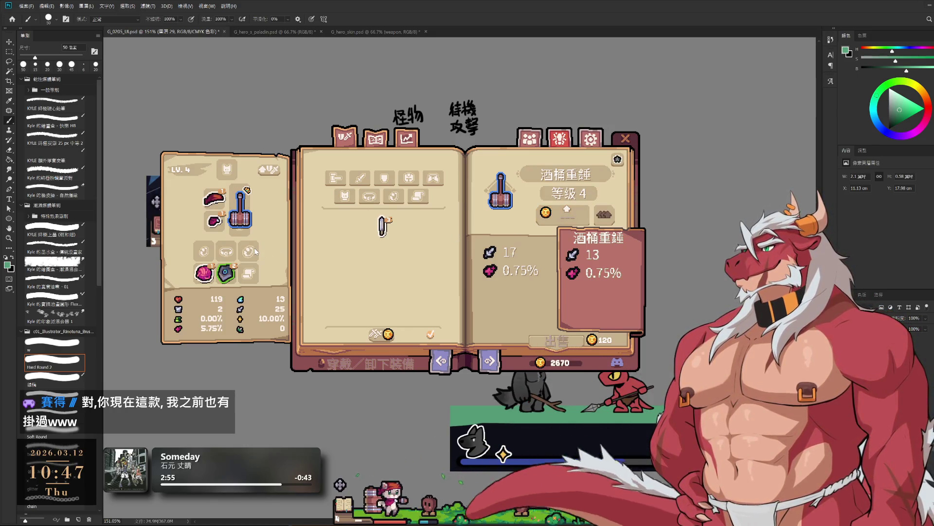
Upgrade the red headband to level 4, then glance at the collection page.
{"action": "left_click", "coordinate": [220, 198]}
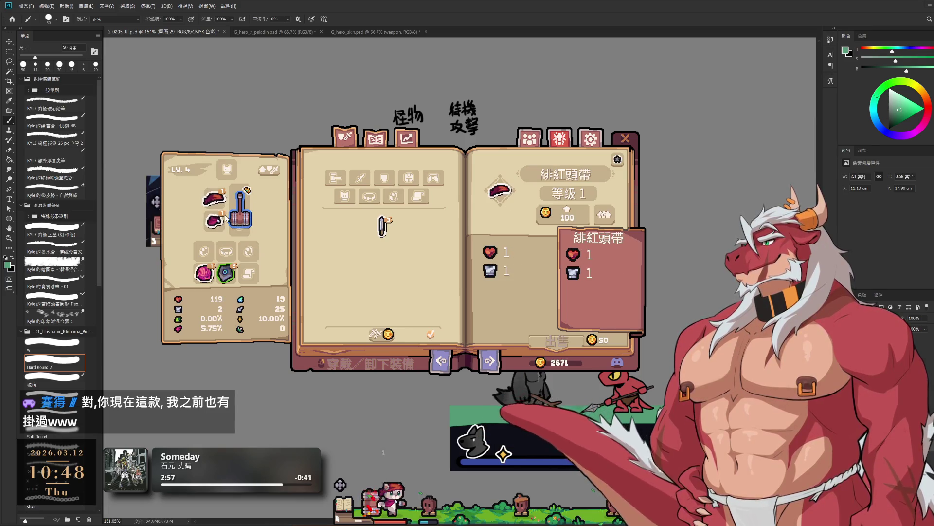
{"action": "left_click", "coordinate": [567, 214]}
{"action": "left_click", "coordinate": [567, 213]}
{"action": "left_click", "coordinate": [567, 213]}
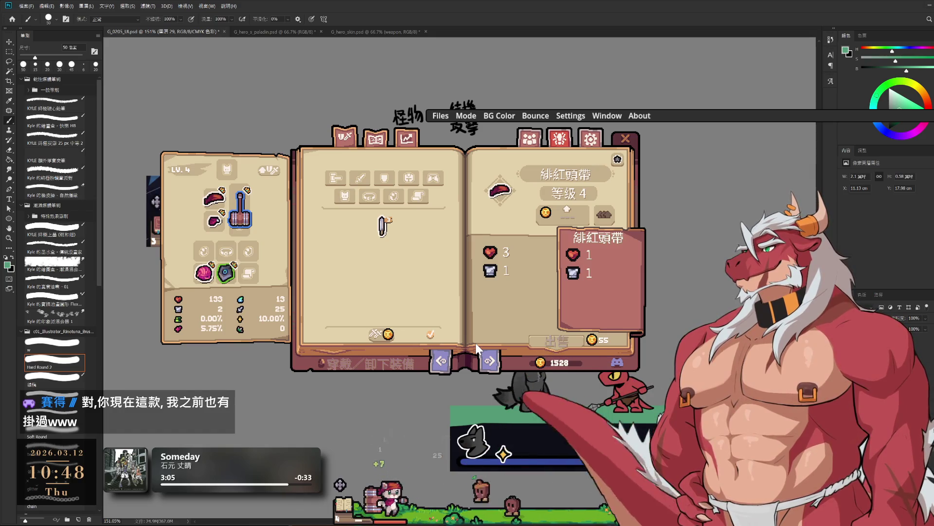
{"action": "left_click", "coordinate": [375, 138]}
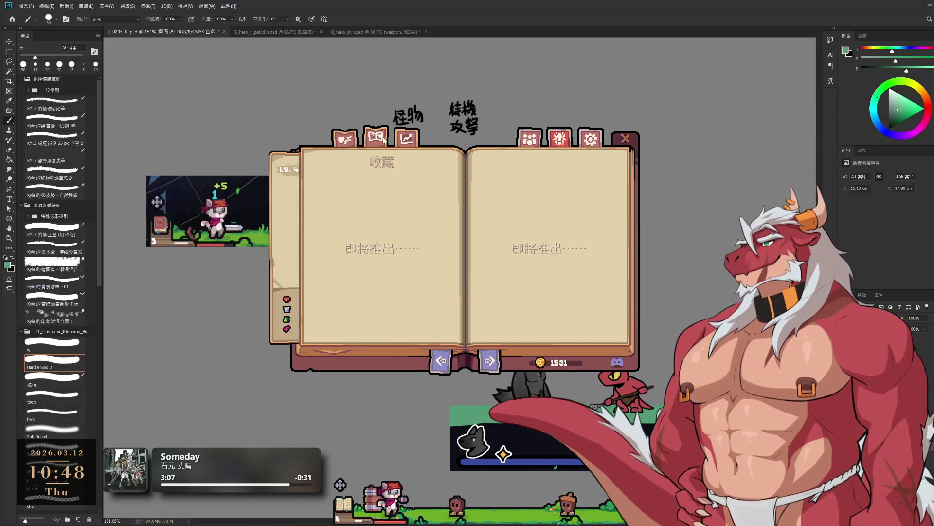
{"action": "left_click", "coordinate": [354, 133]}
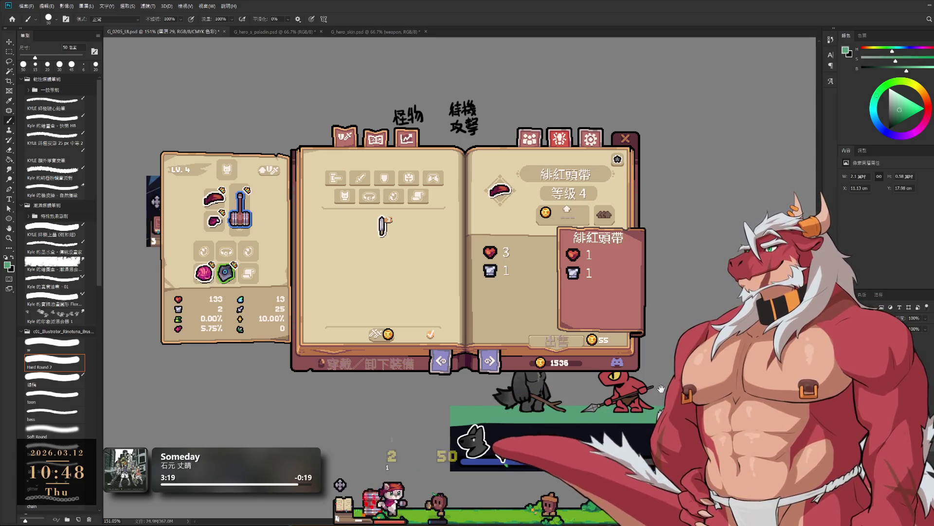
{"action": "scroll", "coordinate": [649, 350], "scroll_direction": "down", "scroll_amount": 3}
{"action": "scroll", "coordinate": [649, 350], "scroll_direction": "right", "scroll_amount": 1}
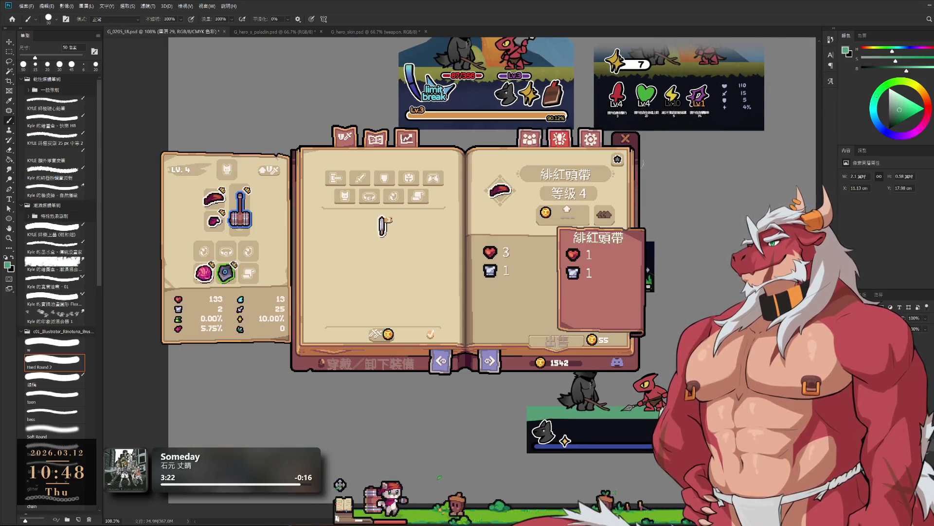
Hide the book inventory mockup layer to reveal the gameplay strip and battle panel.
{"action": "scroll", "coordinate": [639, 400], "scroll_direction": "up", "scroll_amount": 3}
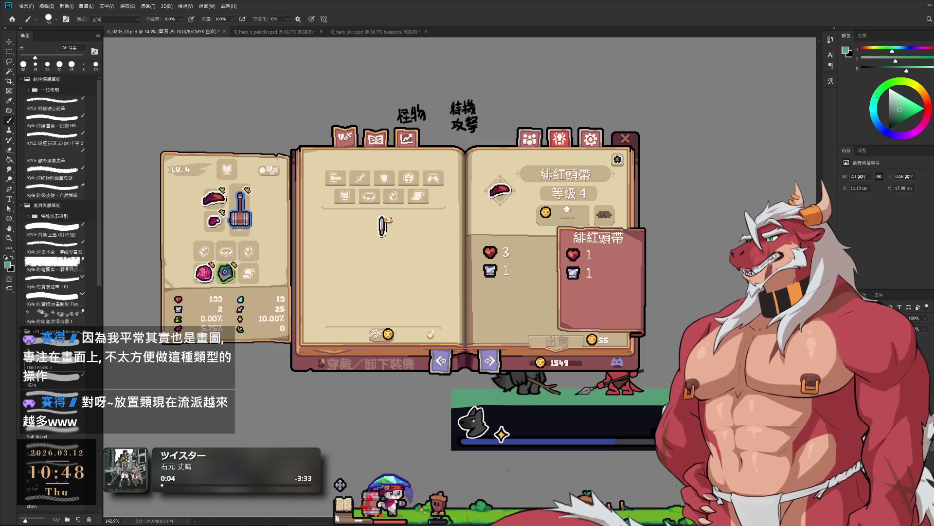
{"action": "left_click", "coordinate": [626, 139]}
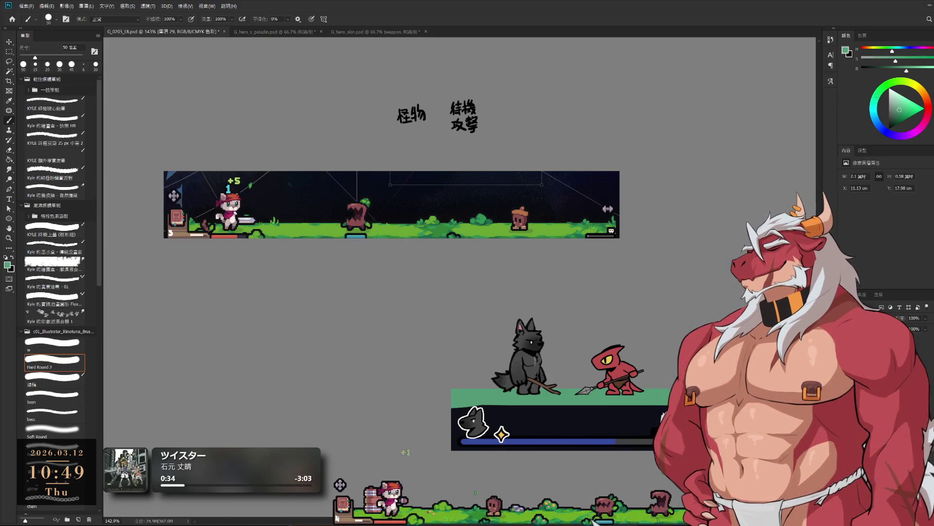
{"action": "scroll", "coordinate": [598, 361], "scroll_direction": "up", "scroll_amount": 2}
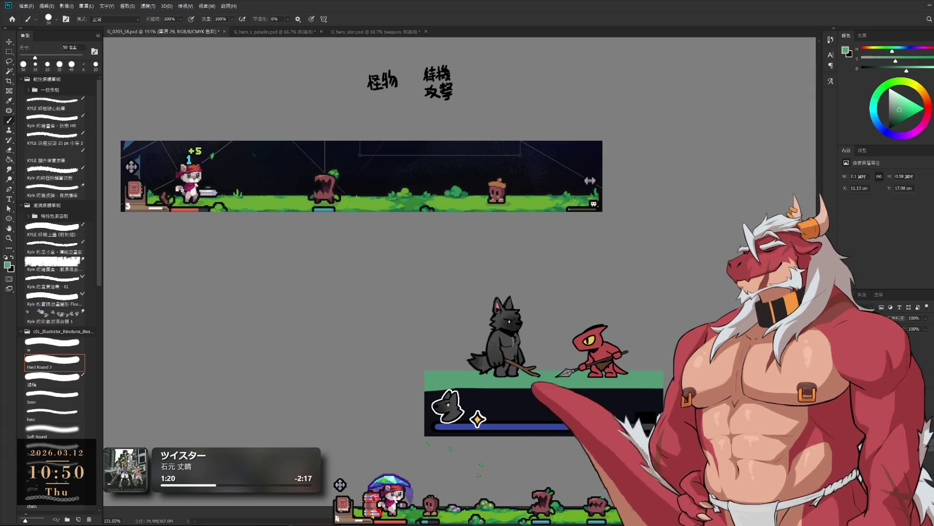
{"action": "left_click", "coordinate": [643, 405], "text": "ctrl"}
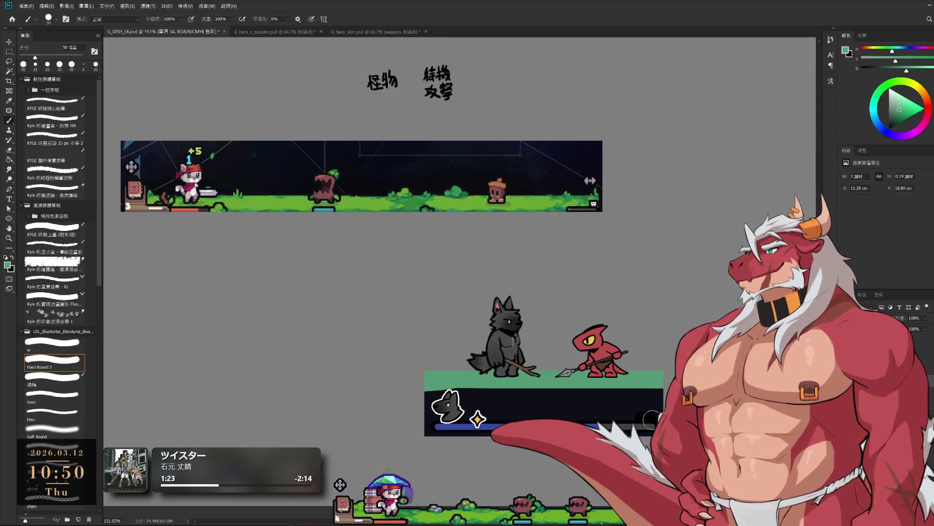
Sample the progress bar's blue and shrink the brush to 7 px for fine lettering.
{"action": "scroll", "coordinate": [651, 429], "scroll_direction": "up", "scroll_amount": 5}
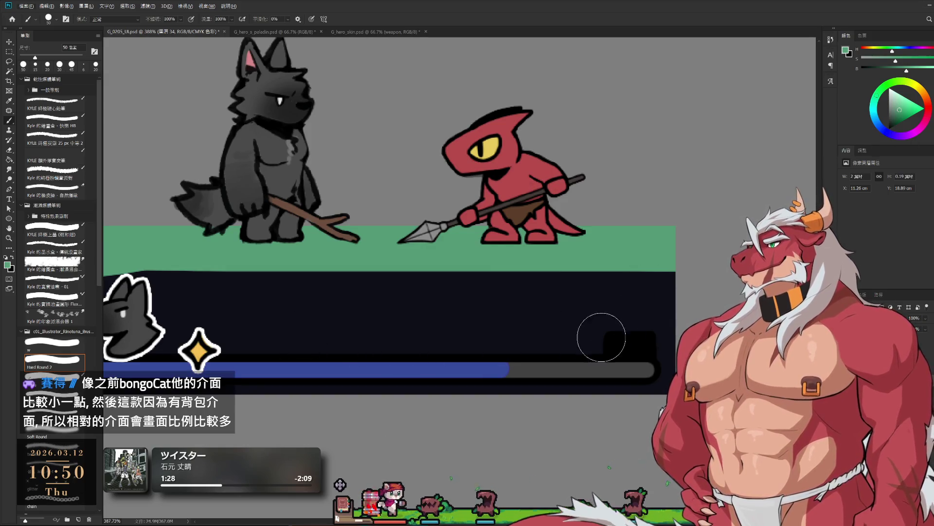
{"action": "left_click", "coordinate": [480, 367], "text": "alt"}
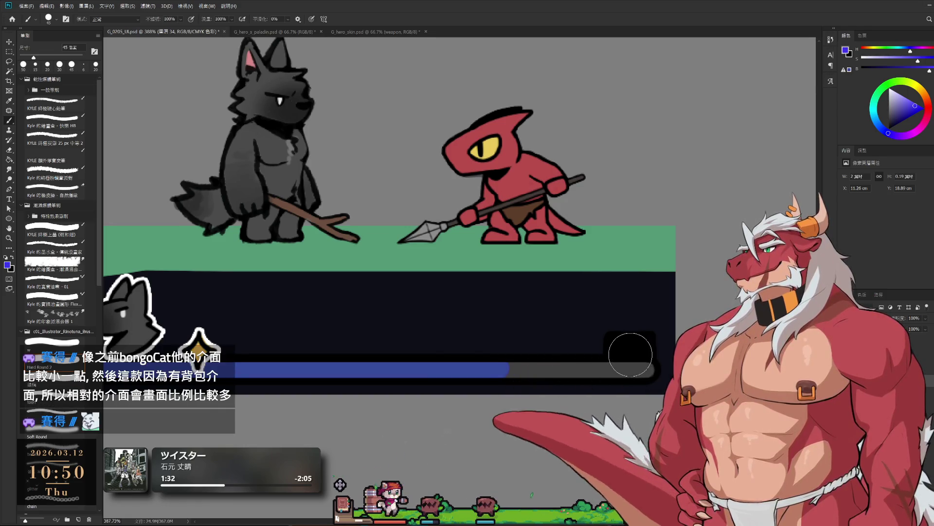
{"action": "key", "text": "bracketleft"}
{"action": "key", "text": "bracketleft"}
{"action": "key", "text": "bracketleft"}
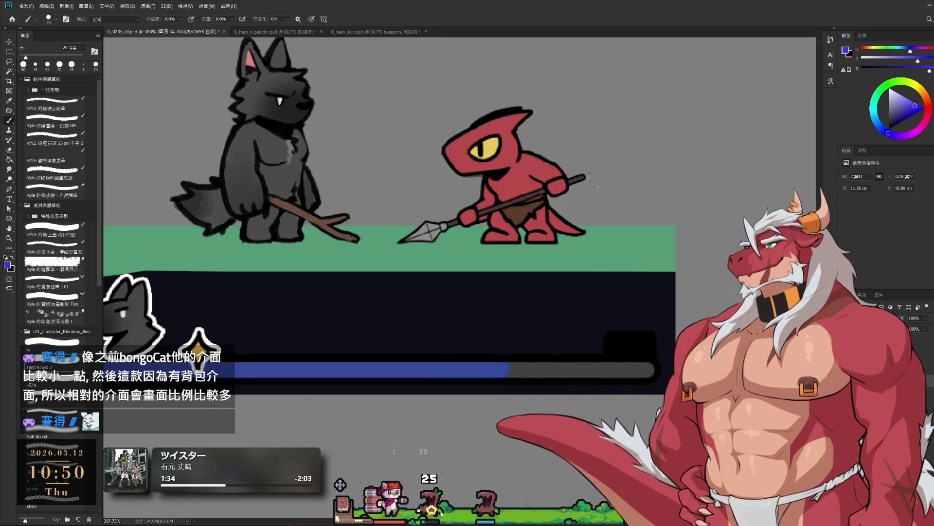
{"action": "key", "text": "bracketleft"}
{"action": "key", "text": "bracketleft"}
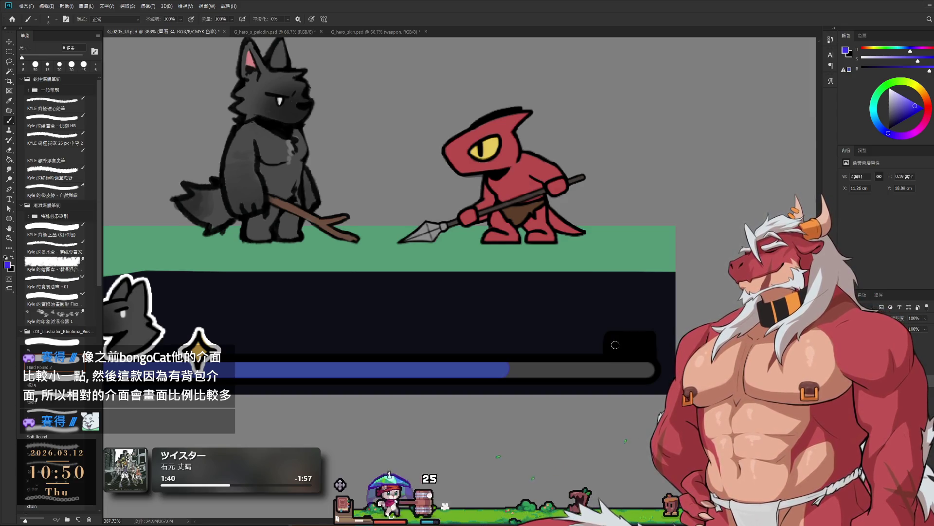
{"action": "key", "text": "bracketleft"}
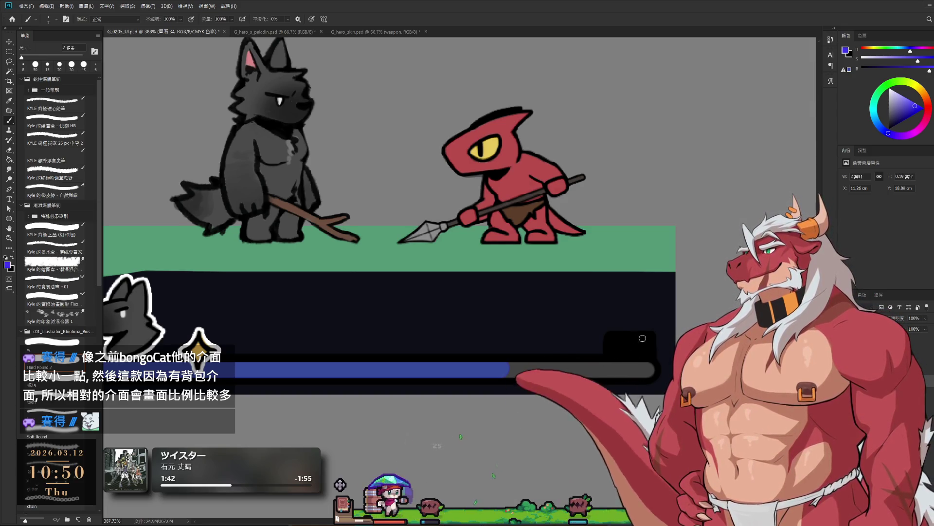
Paint a blue '4' in the dark box after Lv, redoing the first attempt.
{"action": "left_click_drag", "start_coordinate": [643, 338], "coordinate": [650, 347]}
{"action": "left_click_drag", "start_coordinate": [643, 340], "coordinate": [643, 351]}
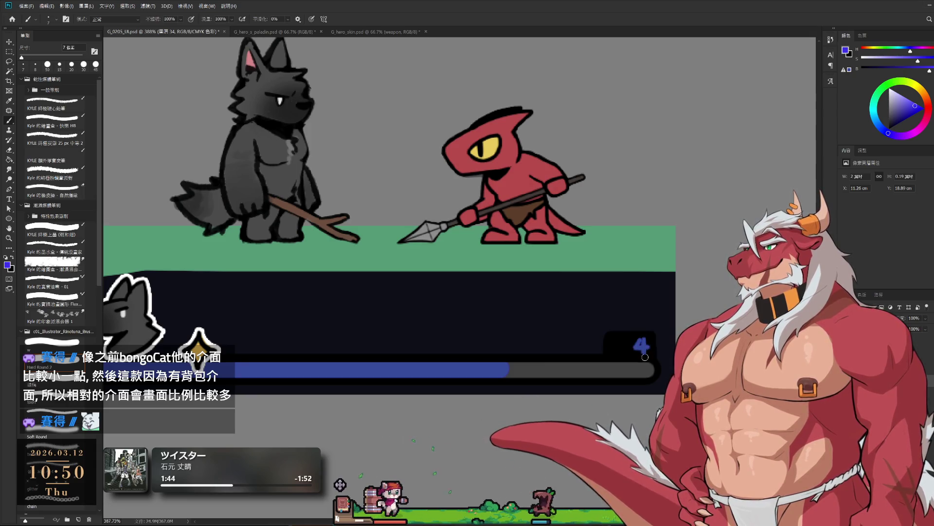
{"action": "key", "text": "ctrl+z"}
{"action": "key", "text": "ctrl+z"}
{"action": "left_click_drag", "start_coordinate": [640, 339], "coordinate": [647, 347]}
{"action": "left_click_drag", "start_coordinate": [642, 340], "coordinate": [642, 353]}
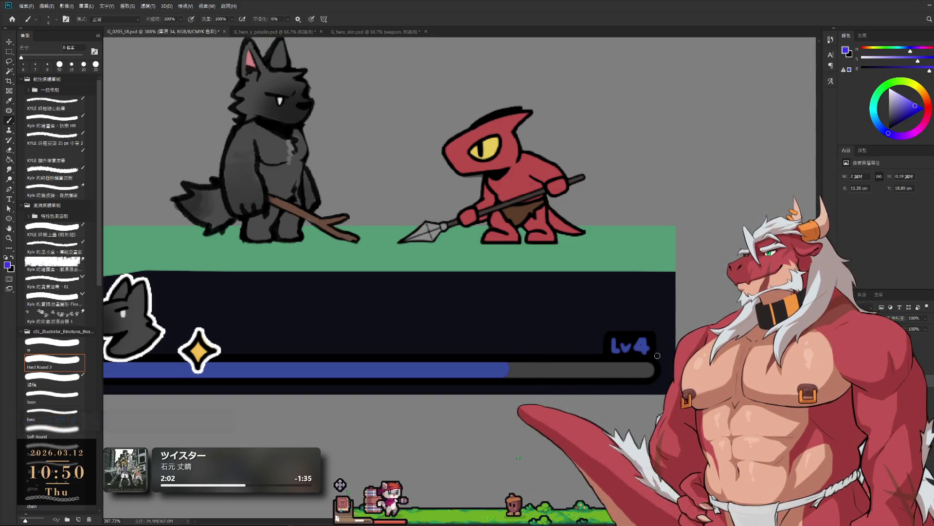
Erase part of the label, resample the Lv blue, and retry the digit, then undo it.
{"action": "key", "text": "e"}
{"action": "key", "text": "b"}
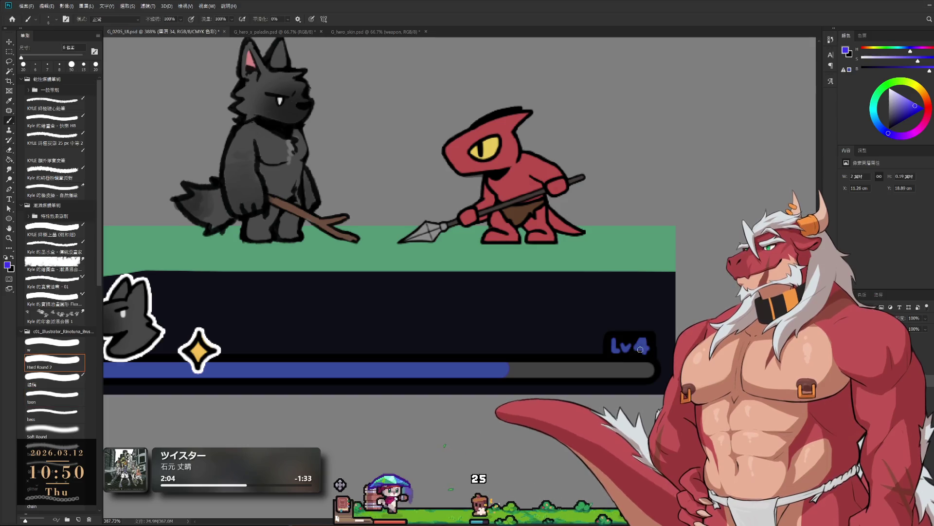
{"action": "key", "text": "d"}
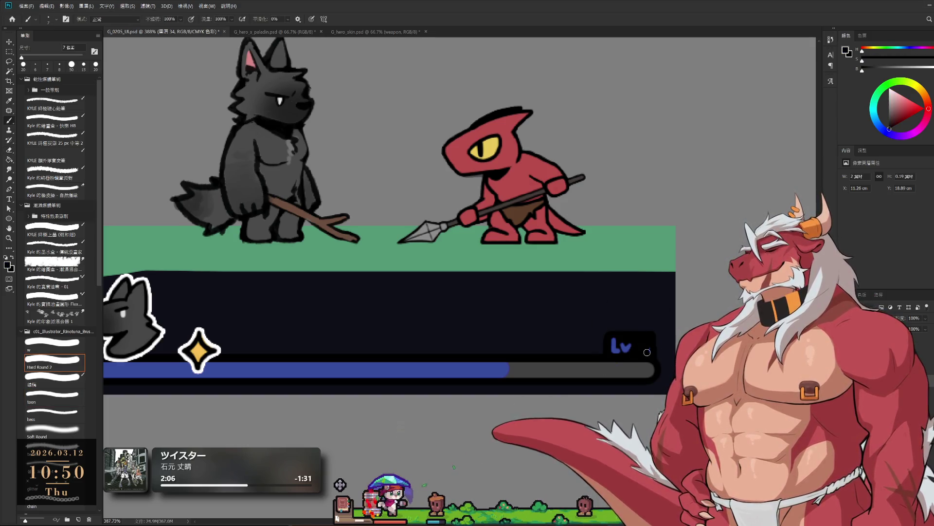
{"action": "left_click", "coordinate": [621, 343], "text": "alt"}
{"action": "left_click_drag", "start_coordinate": [641, 337], "coordinate": [647, 344]}
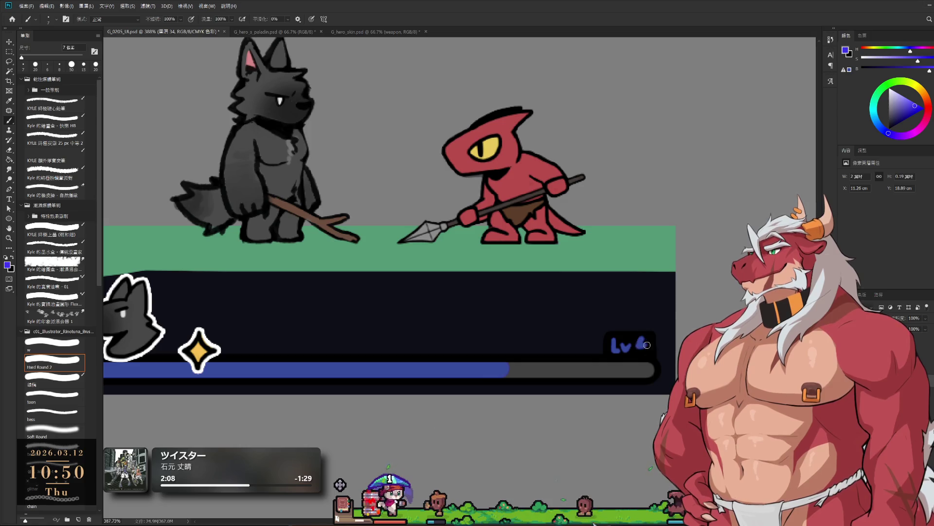
{"action": "key", "text": "ctrl+z"}
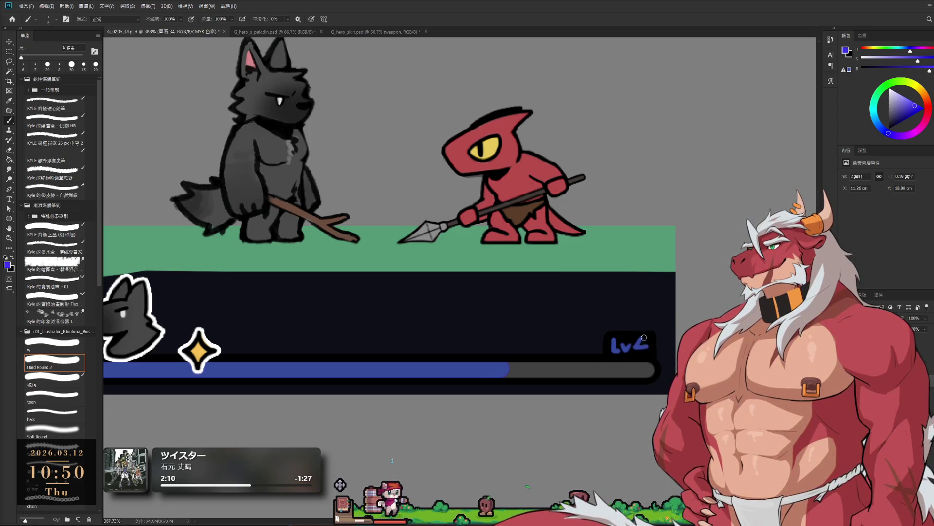
Bring the whole scene into view, select ground layer 29, and sample the platform green.
{"action": "scroll", "coordinate": [645, 356], "scroll_direction": "down", "scroll_amount": 5}
{"action": "left_click_drag", "start_coordinate": [633, 306], "coordinate": [648, 335]}
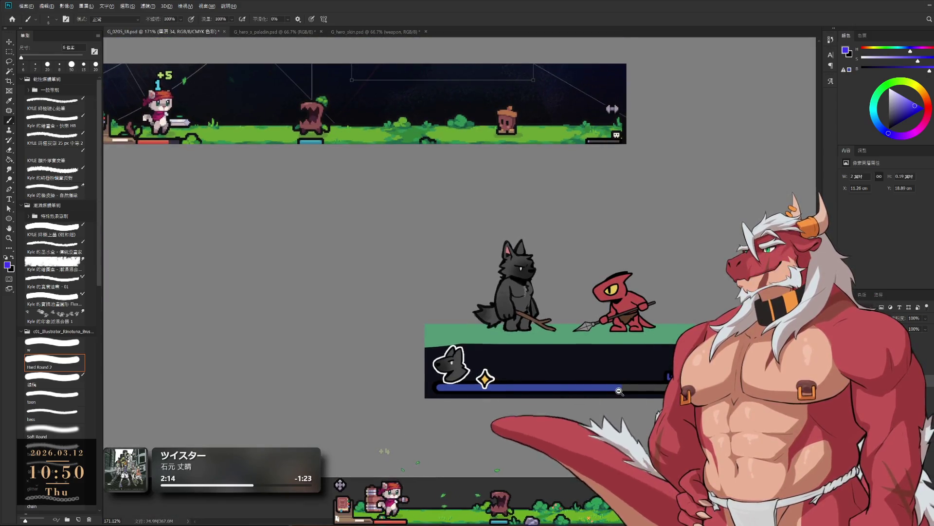
{"action": "scroll", "coordinate": [648, 335], "scroll_direction": "up", "scroll_amount": 2}
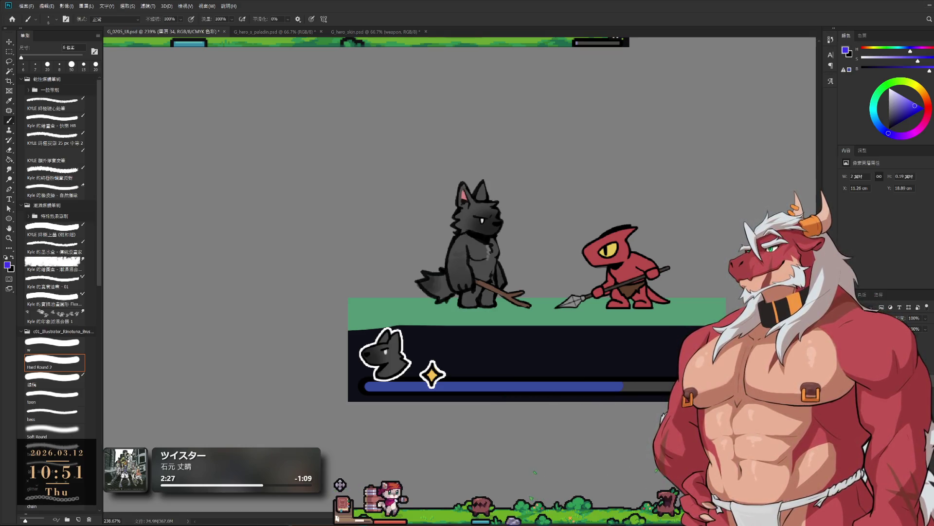
{"action": "key", "text": "alt+["}
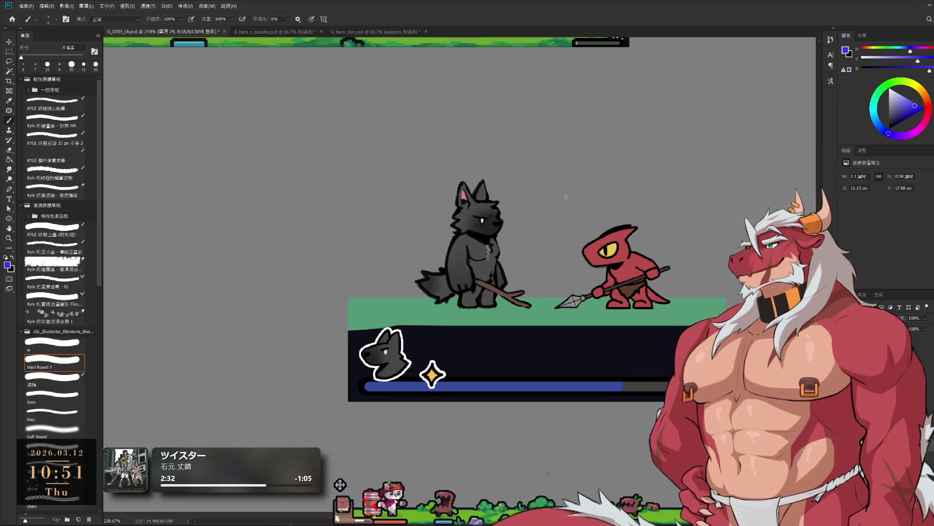
{"action": "left_click", "coordinate": [701, 311], "text": "alt"}
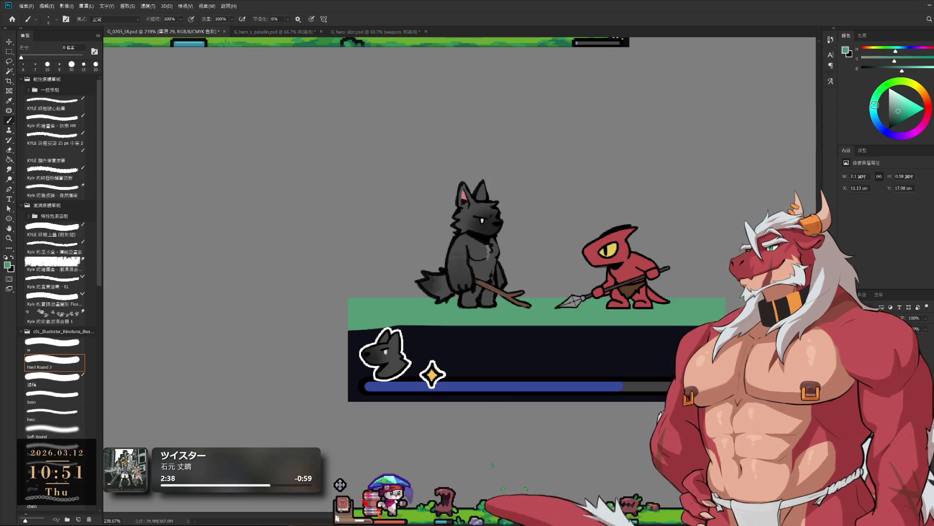
Enlarge the brush and paint teal and darker teal patches along the ground bar's lower edge.
{"action": "key", "text": "bracketright"}
{"action": "key", "text": "bracketright"}
{"action": "key", "text": "bracketright"}
{"action": "left_click_drag", "start_coordinate": [678, 316], "coordinate": [606, 319]}
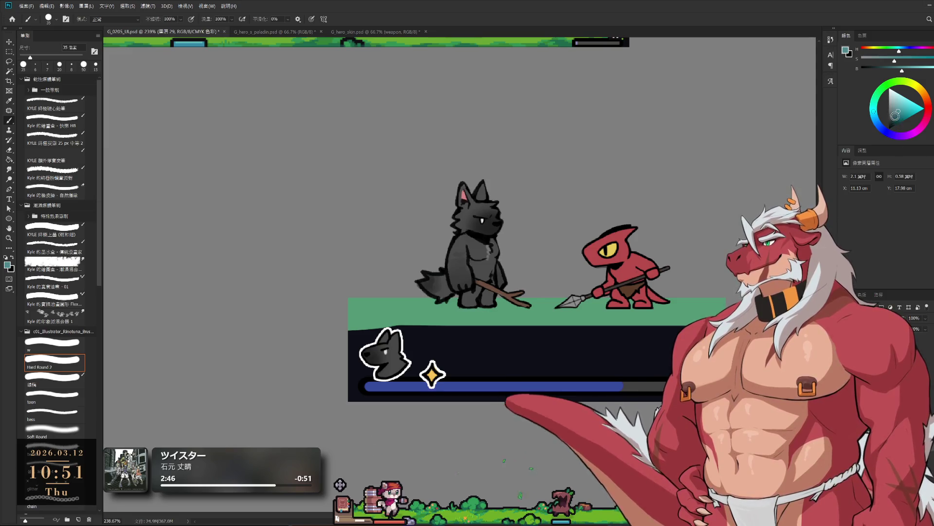
{"action": "left_click", "coordinate": [894, 119]}
{"action": "left_click_drag", "start_coordinate": [677, 328], "coordinate": [619, 329]}
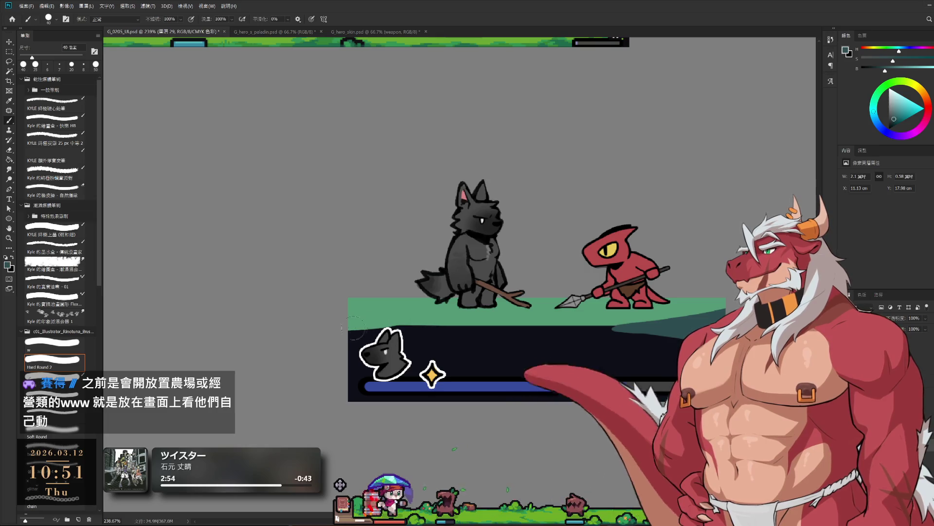
Shade the ground's left side and extend a teal-grey shadow onto the dark panel.
{"action": "left_click_drag", "start_coordinate": [358, 321], "coordinate": [467, 325]}
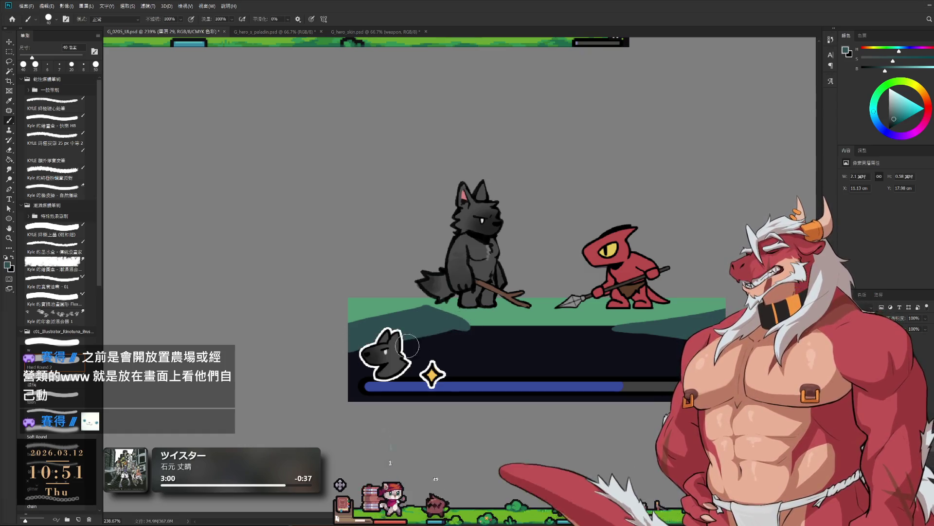
{"action": "left_click", "coordinate": [475, 349], "text": "alt"}
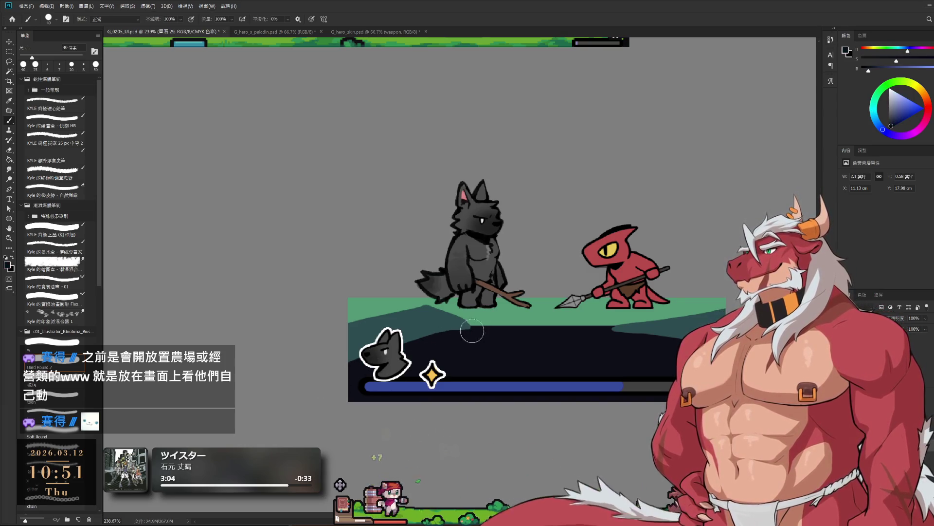
{"action": "left_click", "coordinate": [480, 329], "text": "alt"}
{"action": "mouse_move", "coordinate": [514, 334]}
{"action": "left_mouse_down"}
{"action": "mouse_move", "coordinate": [479, 325]}
{"action": "mouse_move", "coordinate": [508, 373]}
{"action": "left_mouse_up"}
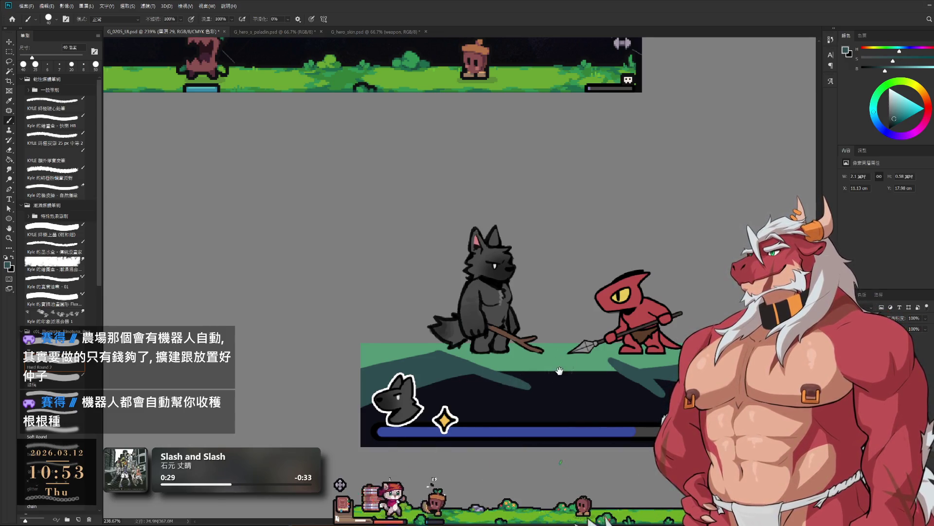
Sample the teal ground colour, adjust the brush size, and paint a small mark near the wolf's feet.
{"action": "scroll", "coordinate": [523, 373], "scroll_direction": "down", "scroll_amount": 3}
{"action": "left_click_drag", "start_coordinate": [583, 378], "coordinate": [591, 377]}
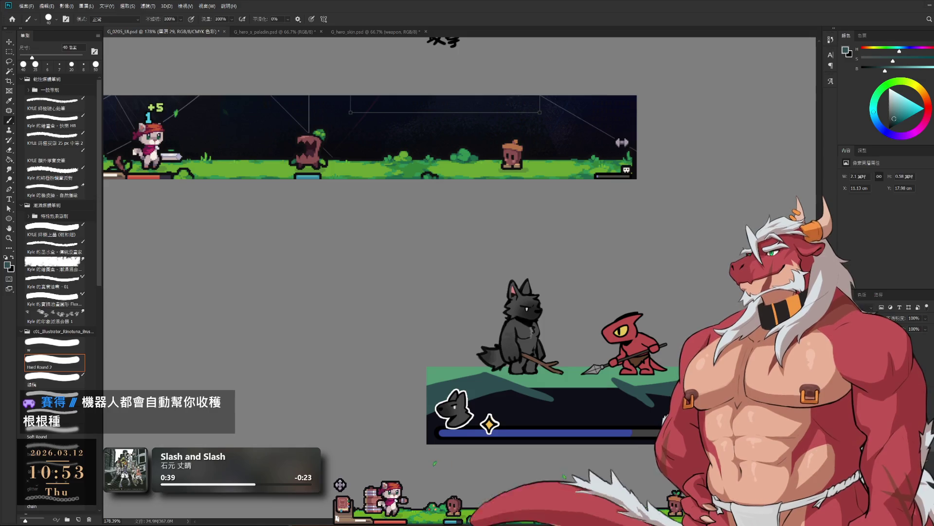
{"action": "left_click", "coordinate": [444, 366], "text": "alt"}
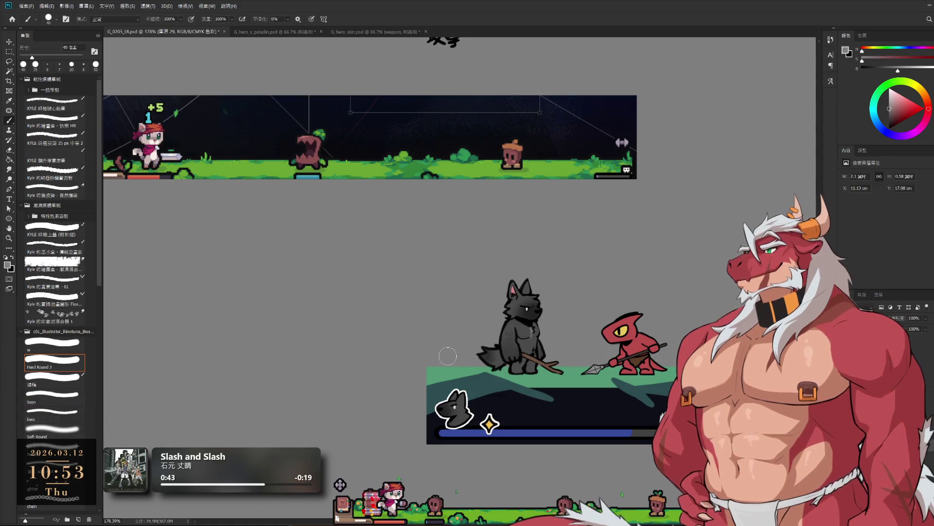
{"action": "left_click", "coordinate": [480, 372], "text": "alt"}
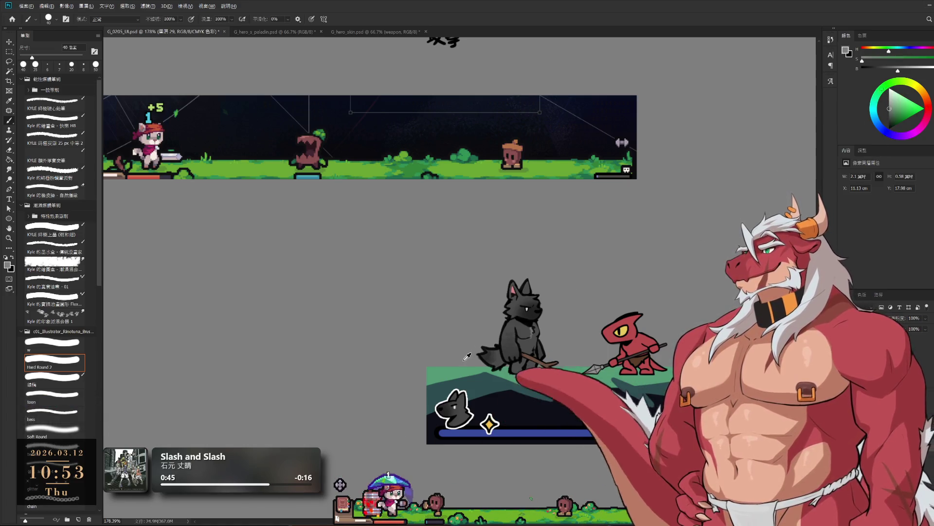
{"action": "key", "text": "bracketleft"}
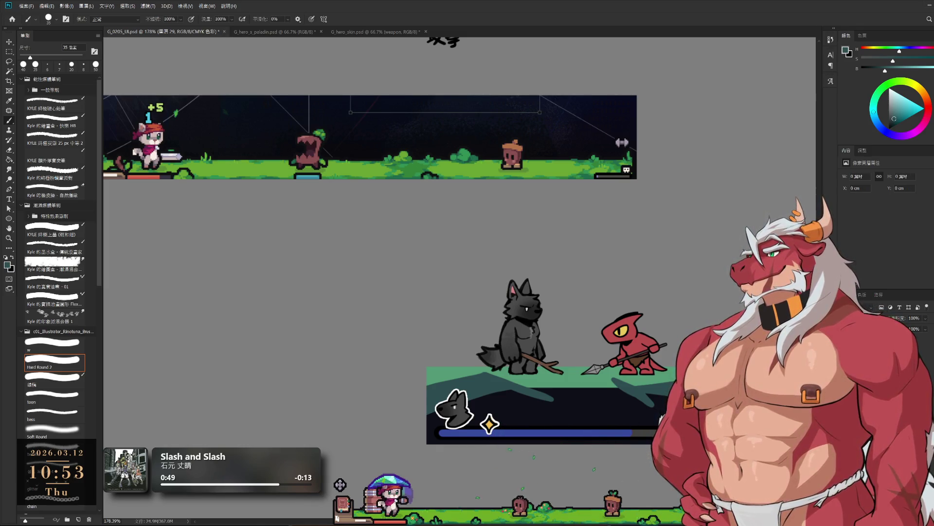
{"action": "key", "text": "bracketleft"}
{"action": "key", "text": "bracketleft"}
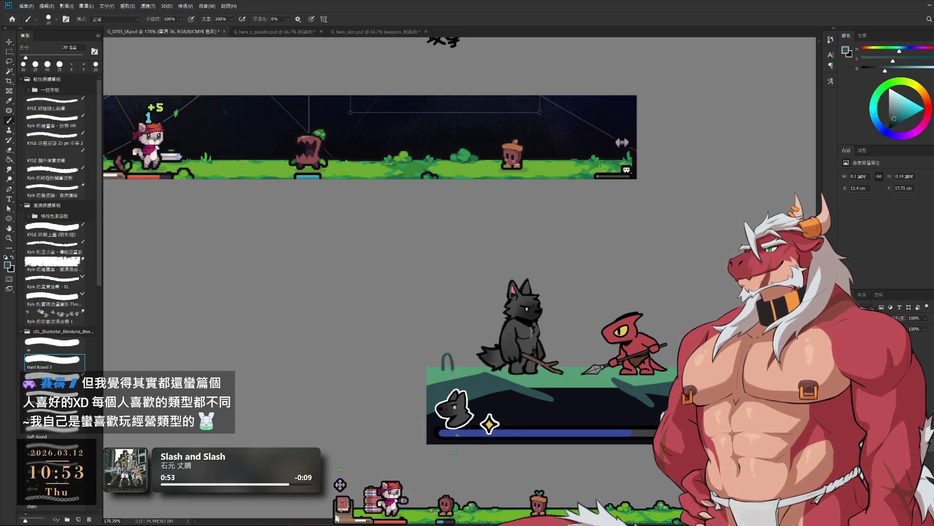
{"action": "key", "text": "bracketright"}
{"action": "key", "text": "bracketright"}
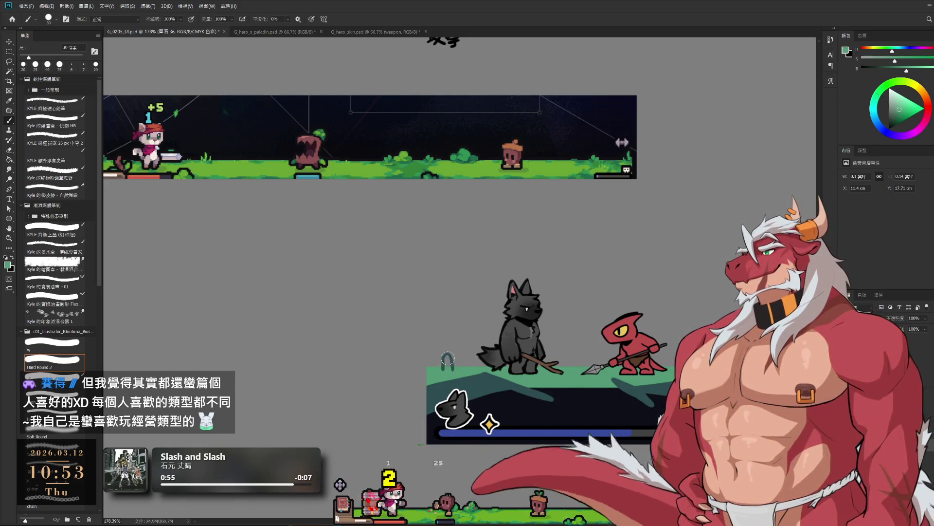
{"action": "left_click", "coordinate": [447, 366], "text": "alt"}
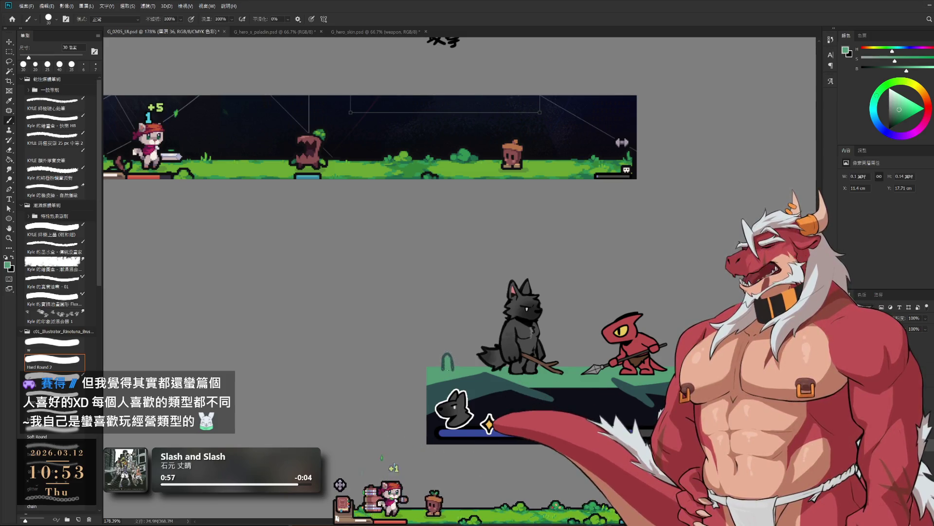
{"action": "left_click", "coordinate": [454, 363], "text": "alt"}
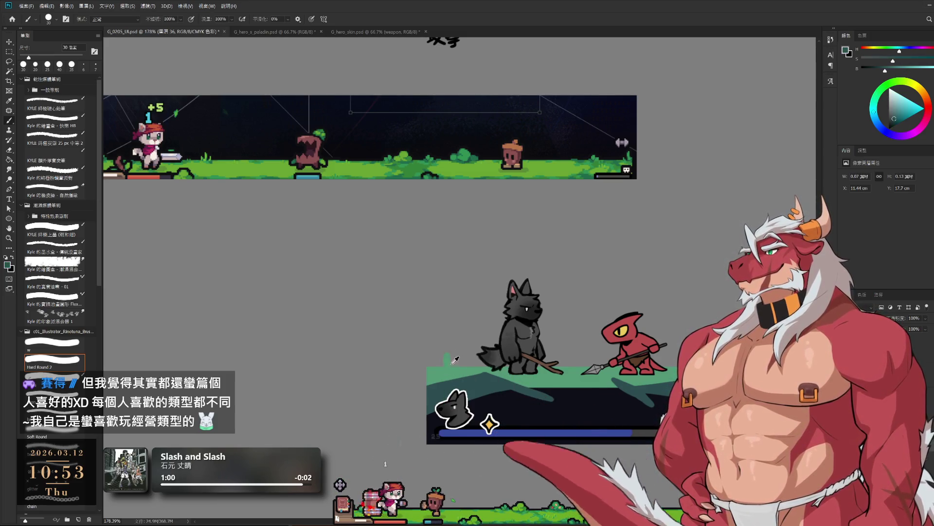
{"action": "left_click", "coordinate": [445, 359]}
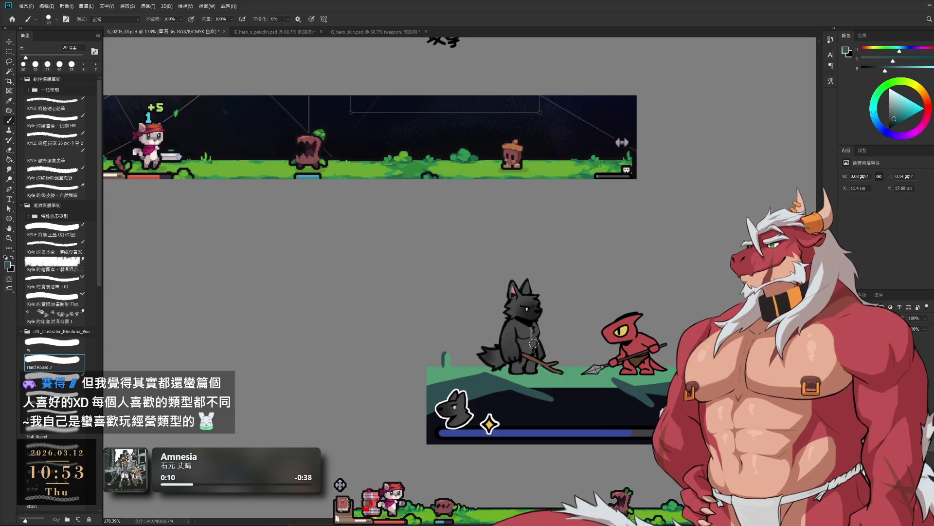
Test a small dark arc on the ground with a smaller brush, then undo it.
{"action": "key", "text": "e"}
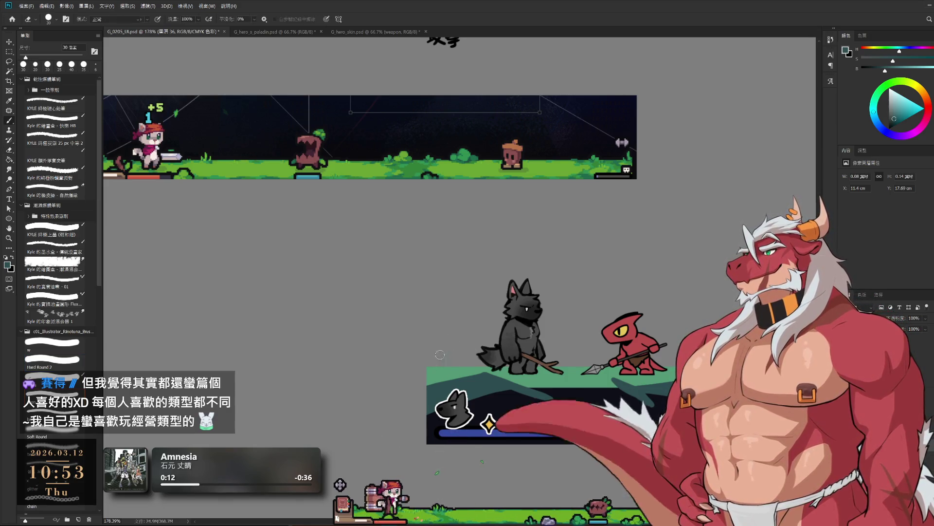
{"action": "key", "text": "b"}
{"action": "key", "text": "bracketleft"}
{"action": "key", "text": "bracketleft"}
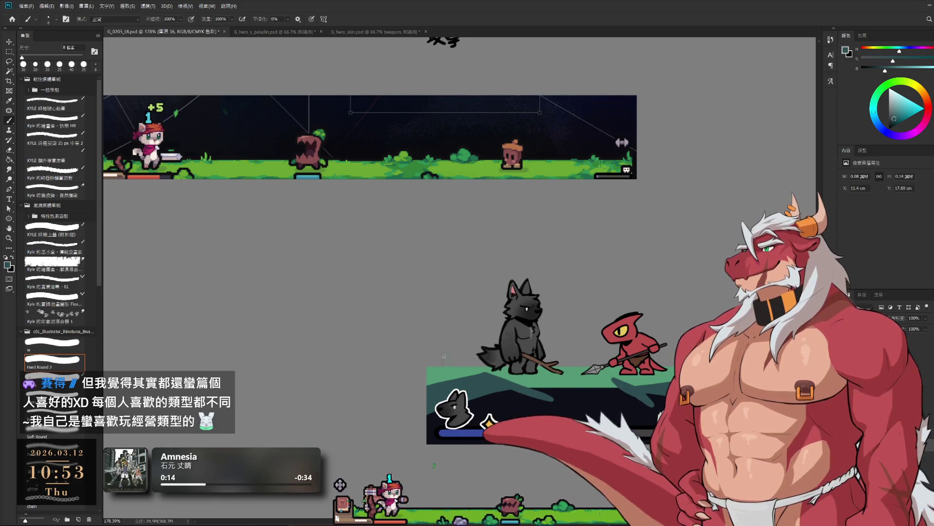
{"action": "left_click_drag", "start_coordinate": [442, 365], "coordinate": [449, 363]}
{"action": "key", "text": "ctrl+z"}
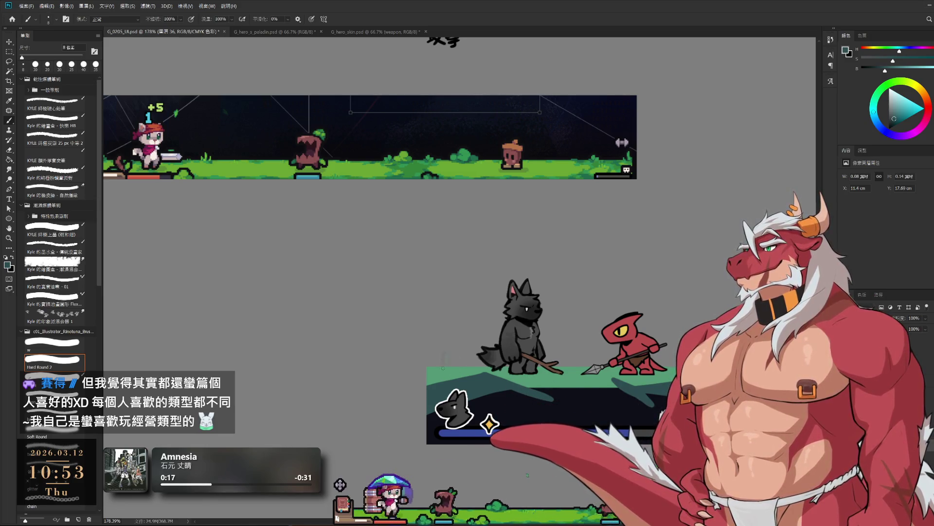
{"action": "key", "text": "ctrl+z"}
{"action": "left_click", "coordinate": [444, 370], "text": "alt"}
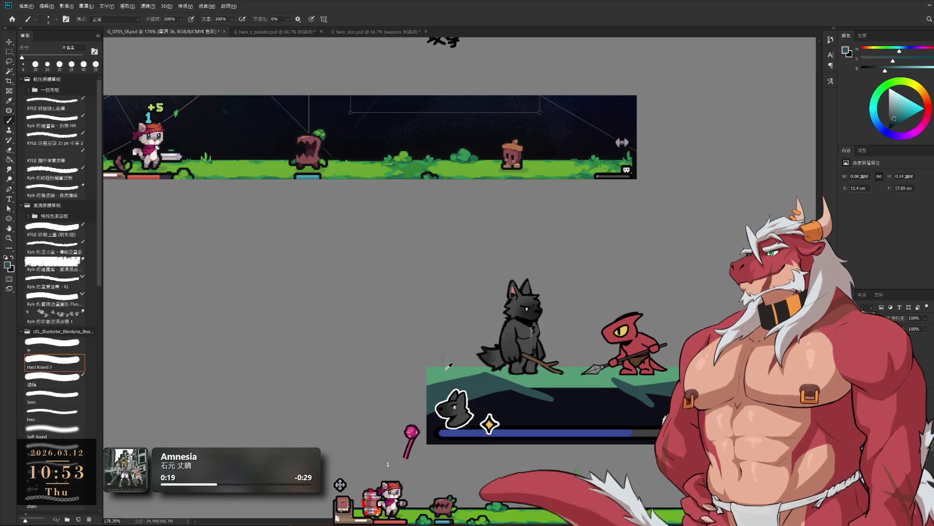
{"action": "key", "text": "ctrl+z"}
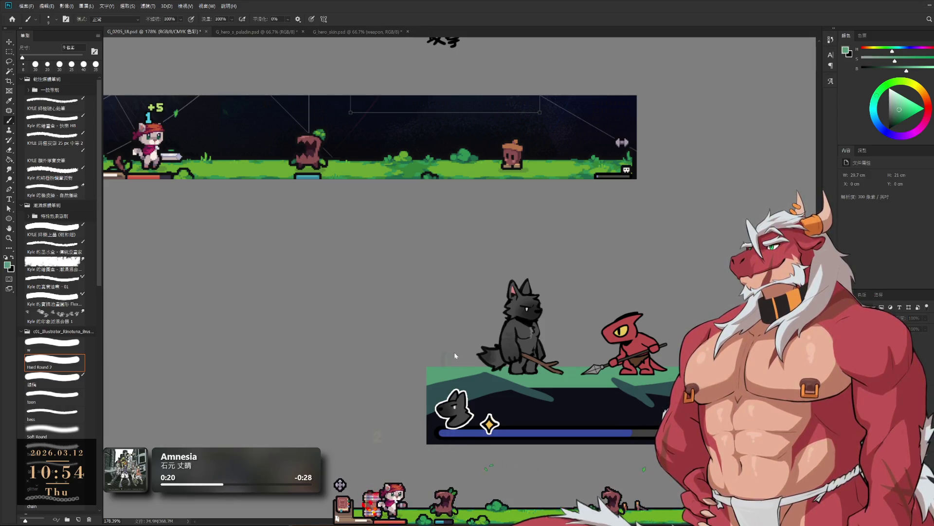
Make layer 36 active and paint a small teal stroke on the ground near the wolf.
{"action": "left_click", "coordinate": [446, 369], "text": "ctrl"}
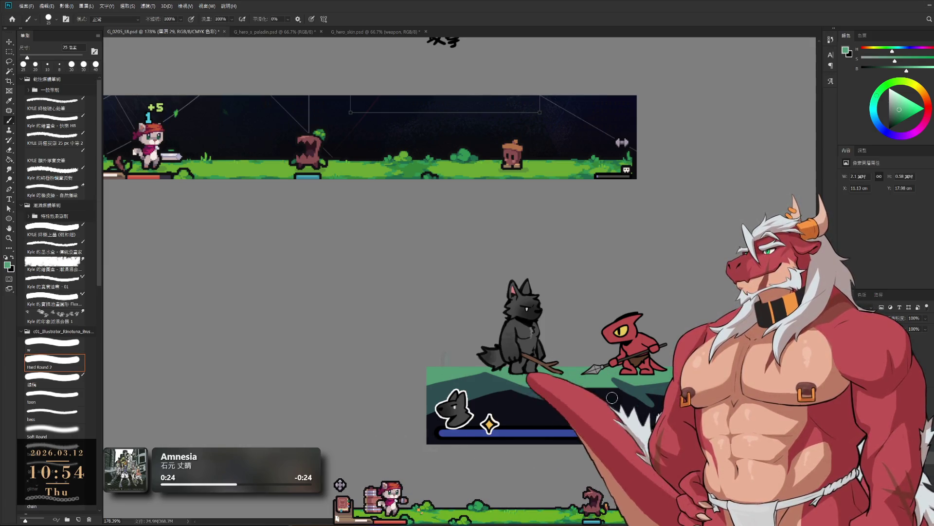
{"action": "left_click", "coordinate": [444, 362], "text": "ctrl"}
{"action": "left_click", "coordinate": [442, 358], "text": "ctrl"}
{"action": "left_click_drag", "start_coordinate": [441, 357], "coordinate": [444, 364]}
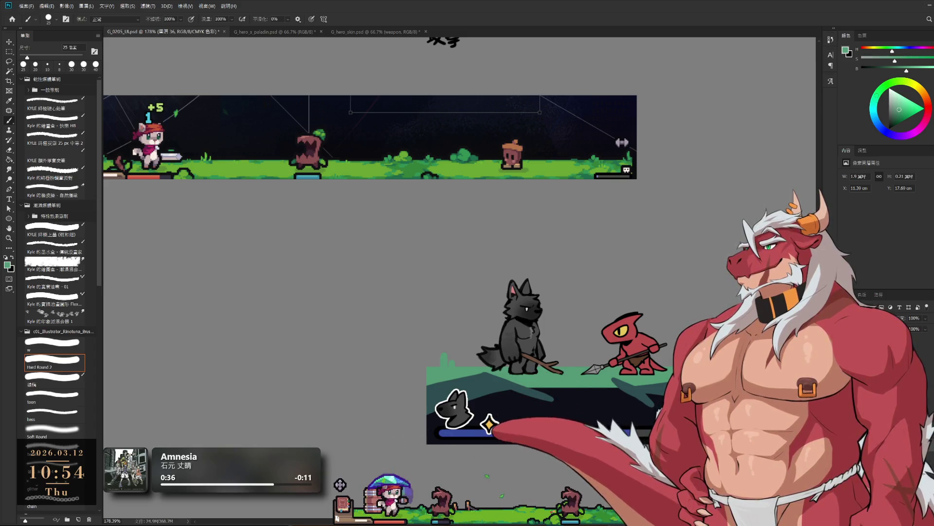
{"action": "left_click_drag", "start_coordinate": [438, 243], "coordinate": [395, 264]}
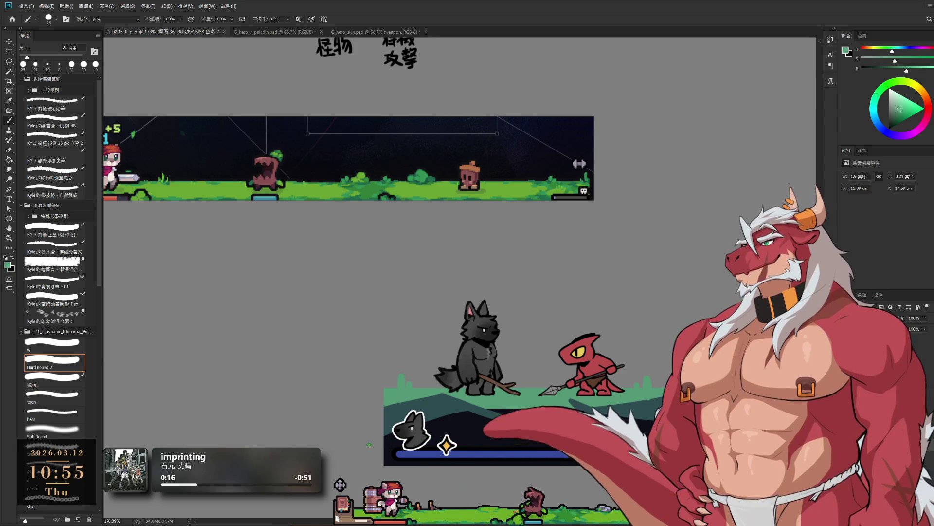
Lasso the wolf icon area on layer 33, copy it to a new layer, and switch to Spine.
{"action": "key", "text": "alt+bracketleft"}
{"action": "key", "text": "alt+bracketleft"}
{"action": "key", "text": "alt+bracketleft"}
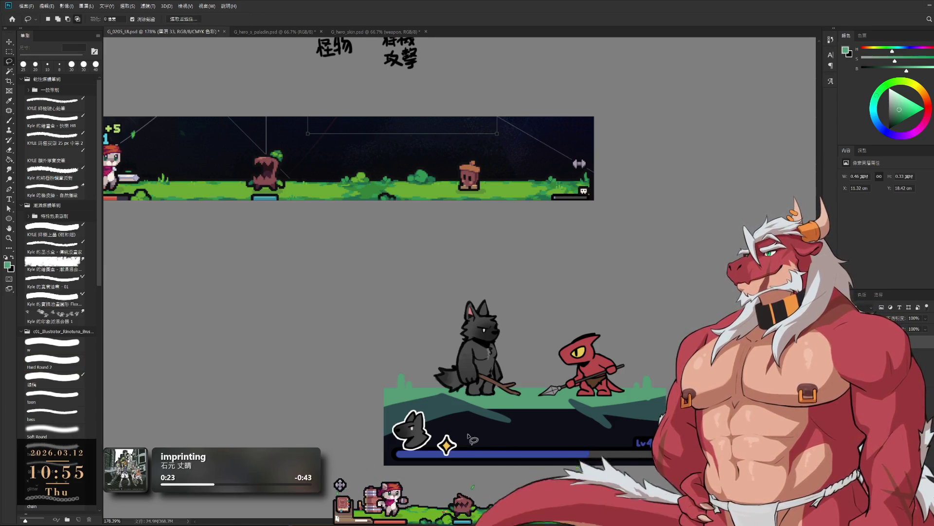
{"action": "key", "text": "l"}
{"action": "left_click_drag", "start_coordinate": [506, 421], "coordinate": [530, 449]}
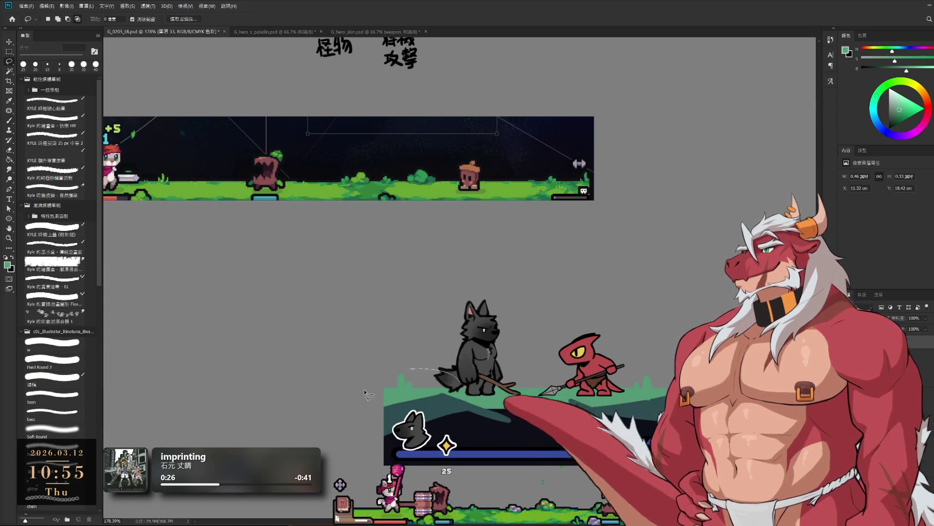
{"action": "key", "text": "ctrl+j"}
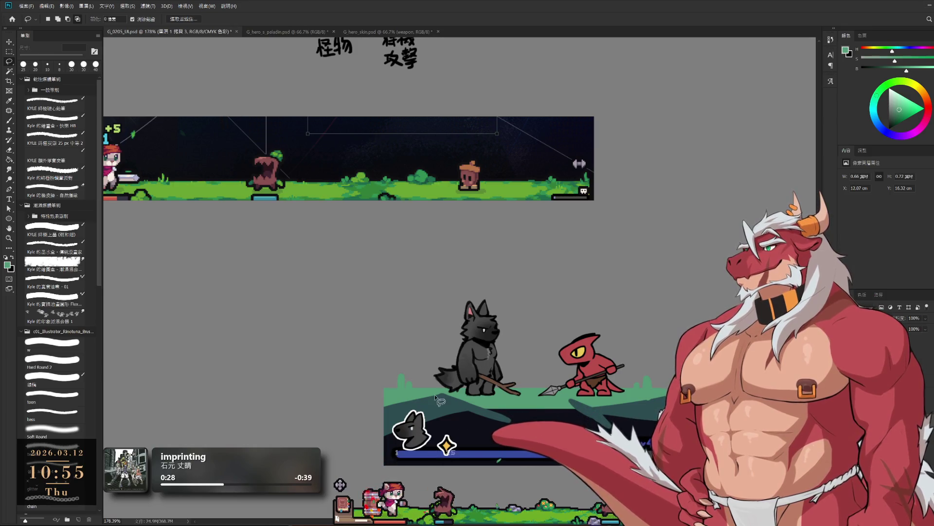
{"action": "key", "text": "alt+Tab"}
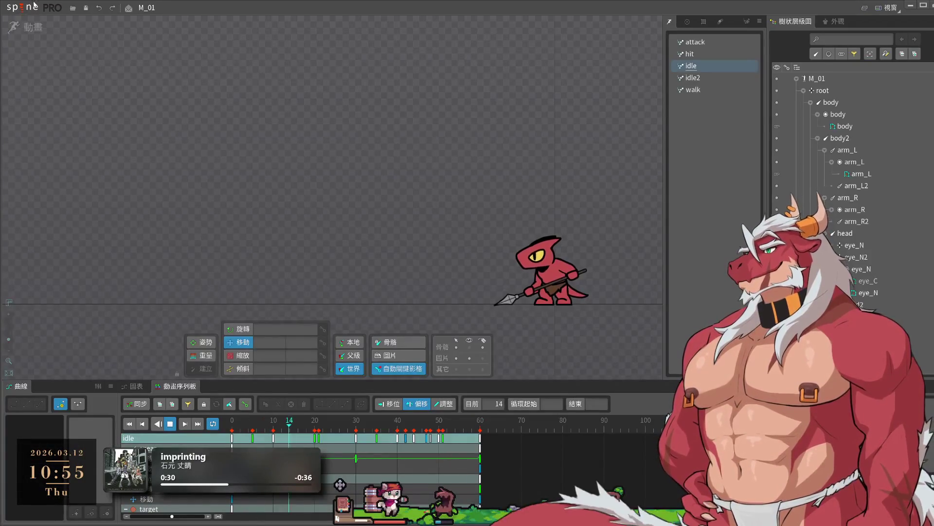
Open the recent G_hero_s_paladin project and hide its background reference screenshot.
{"action": "left_click", "coordinate": [22, 8]}
{"action": "mouse_move", "coordinate": [74, 42]}
{"action": "left_click", "coordinate": [151, 51]}
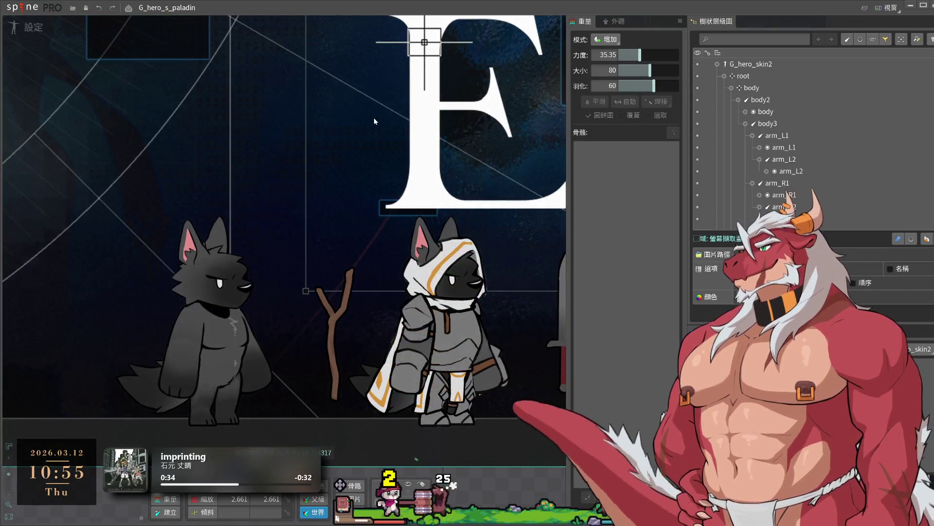
{"action": "left_click", "coordinate": [374, 118]}
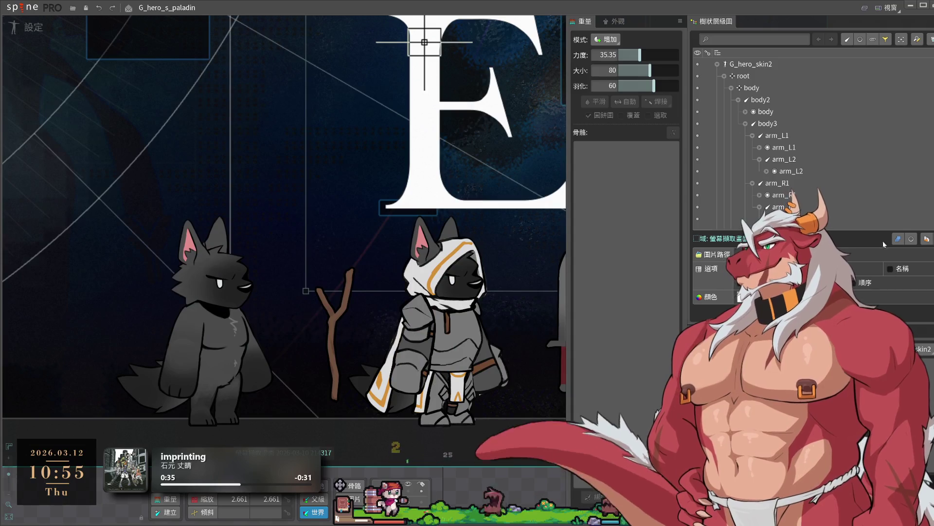
{"action": "left_click", "coordinate": [912, 239]}
{"action": "left_click", "coordinate": [699, 218]}
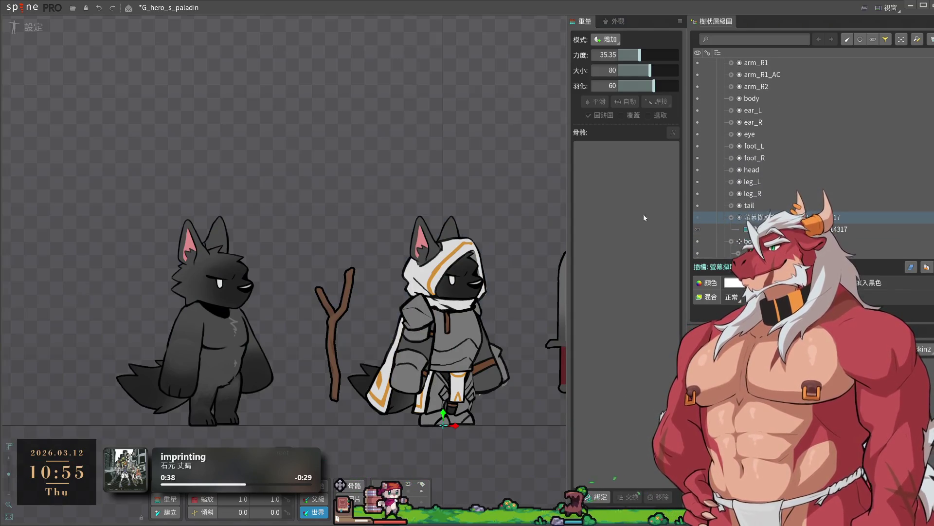
Play the walk2 animation in Animate mode, pause it, and return to the setup pose.
{"action": "left_click", "coordinate": [29, 26]}
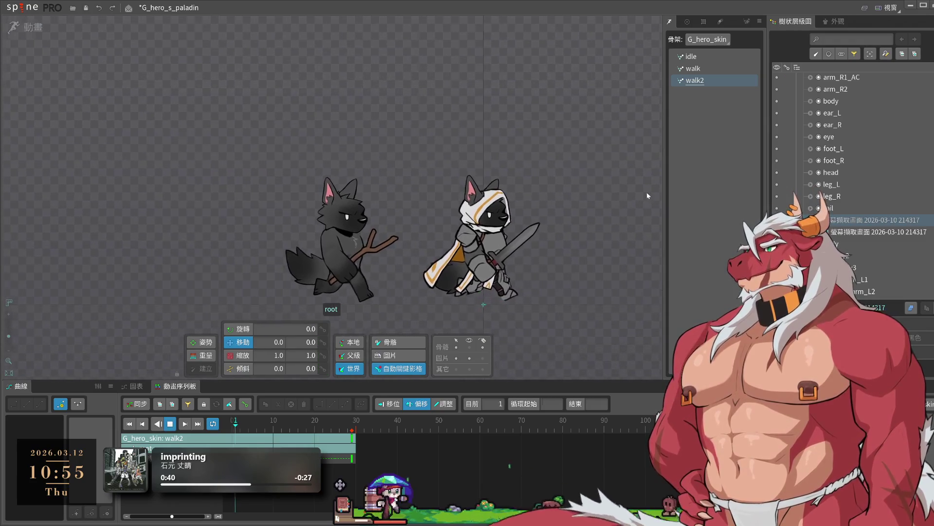
{"action": "scroll", "coordinate": [565, 261], "scroll_direction": "up", "scroll_amount": 2}
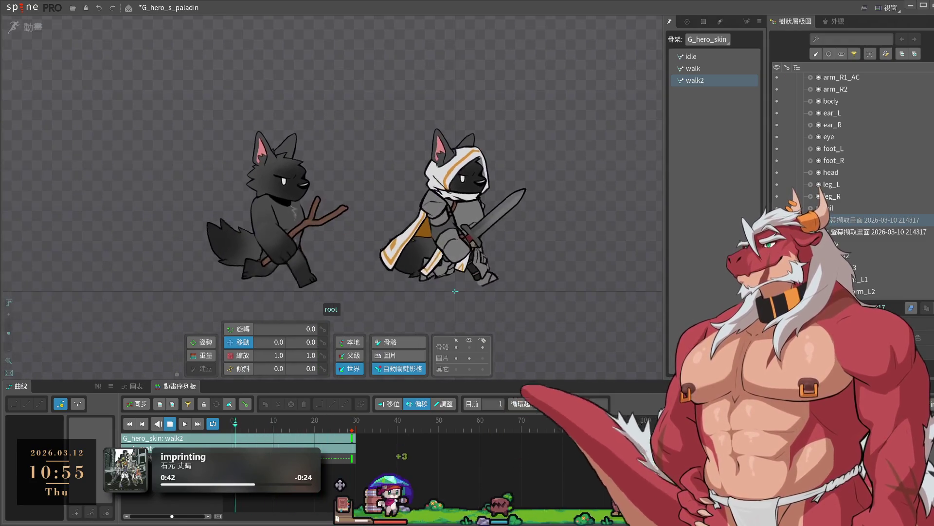
{"action": "scroll", "coordinate": [541, 268], "scroll_direction": "up", "scroll_amount": 2}
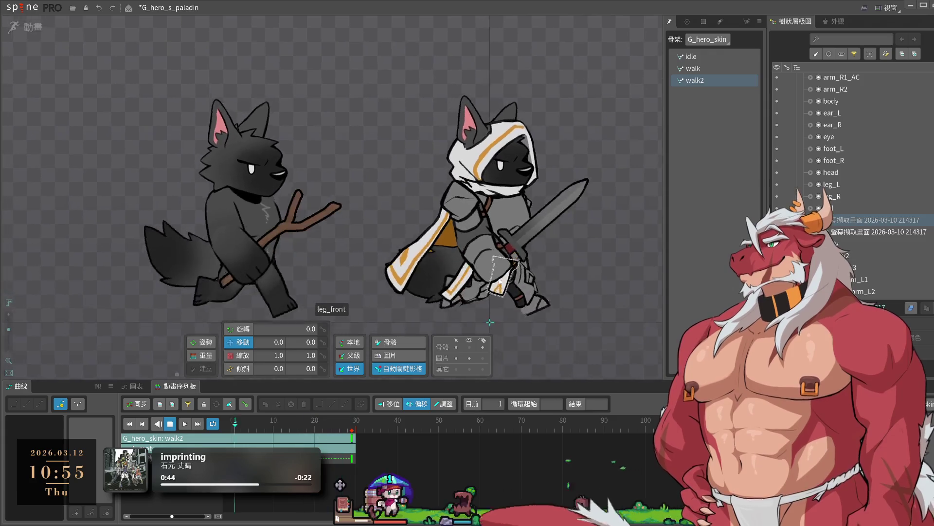
{"action": "scroll", "coordinate": [553, 266], "scroll_direction": "down", "scroll_amount": 2}
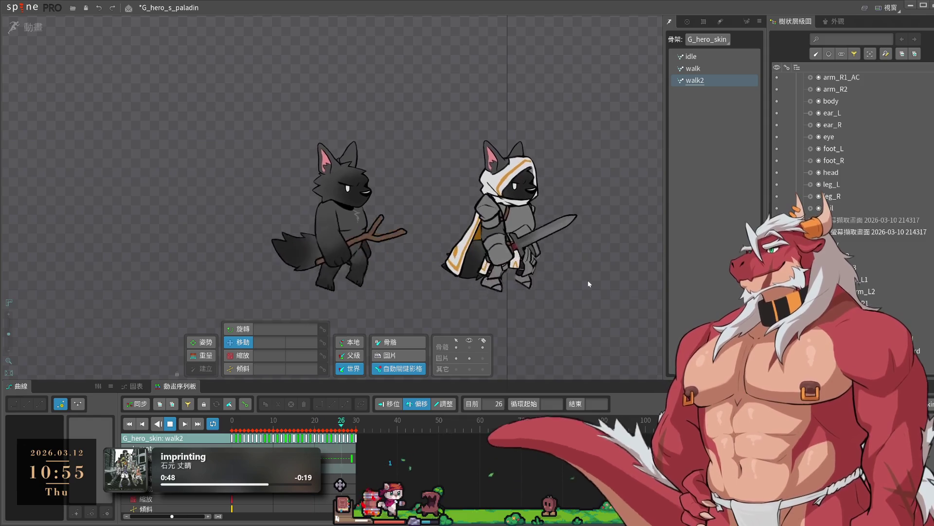
{"action": "scroll", "coordinate": [587, 280], "scroll_direction": "down", "scroll_amount": 2}
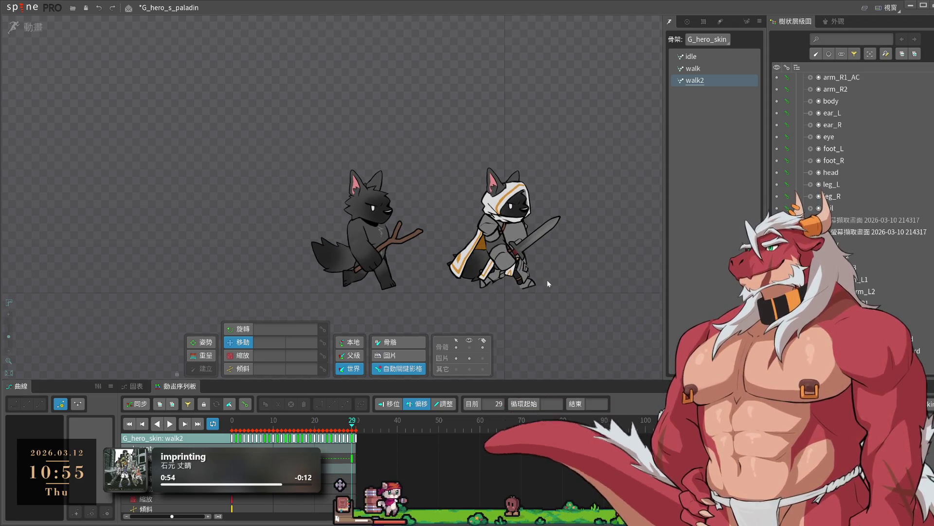
{"action": "key", "text": "space"}
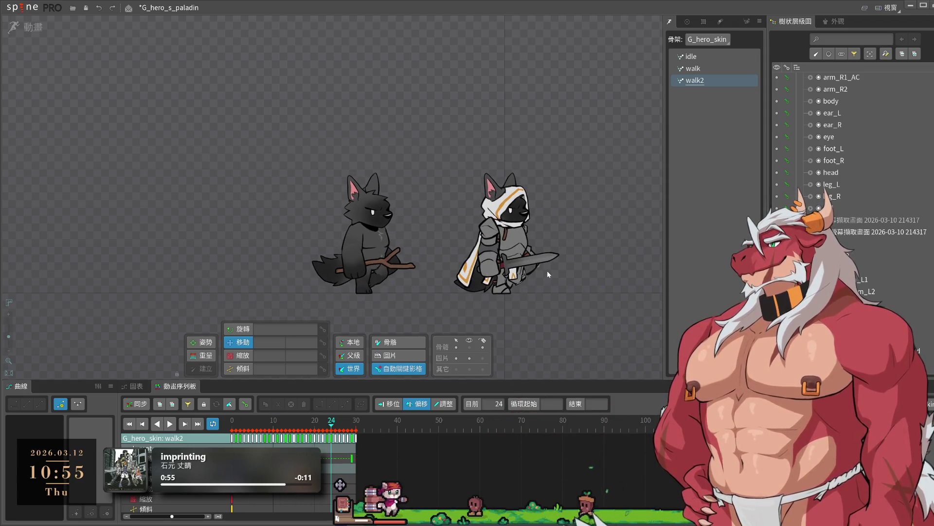
{"action": "key", "text": "space"}
{"action": "key", "text": "space"}
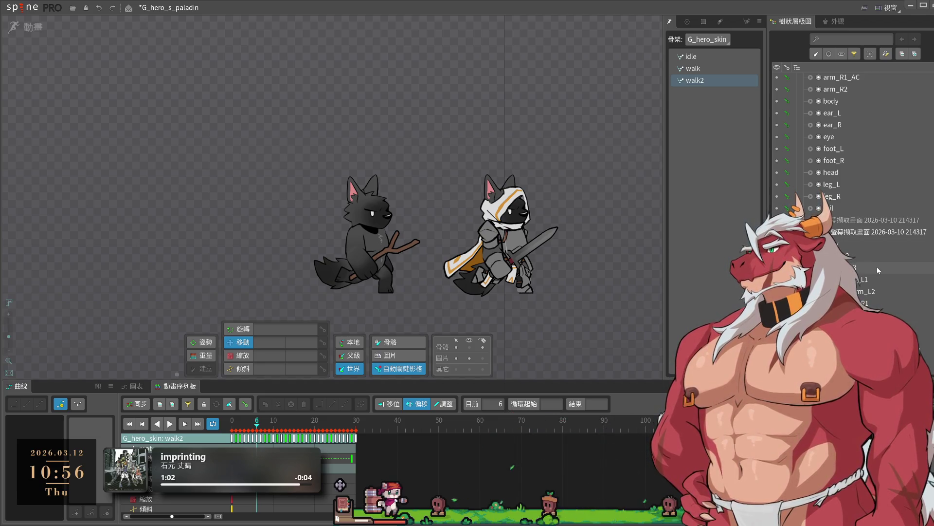
{"action": "scroll", "coordinate": [877, 267], "scroll_direction": "down", "scroll_amount": 5}
{"action": "scroll", "coordinate": [859, 276], "scroll_direction": "up", "scroll_amount": 2}
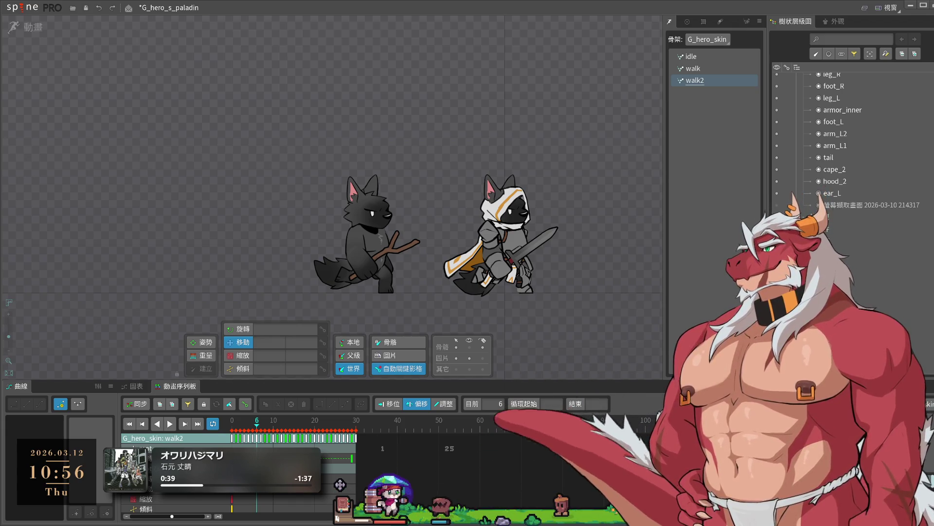
{"action": "key", "text": "ctrl+Tab"}
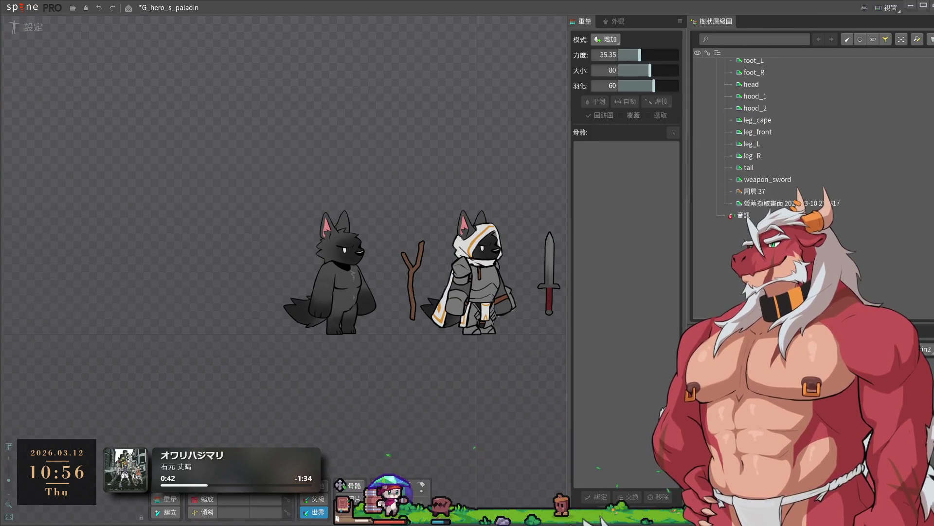
Select the 圖層 37 slot and enlarge its green rectangle into a large backdrop.
{"action": "left_click", "coordinate": [362, 282]}
{"action": "key", "text": "ctrl+z"}
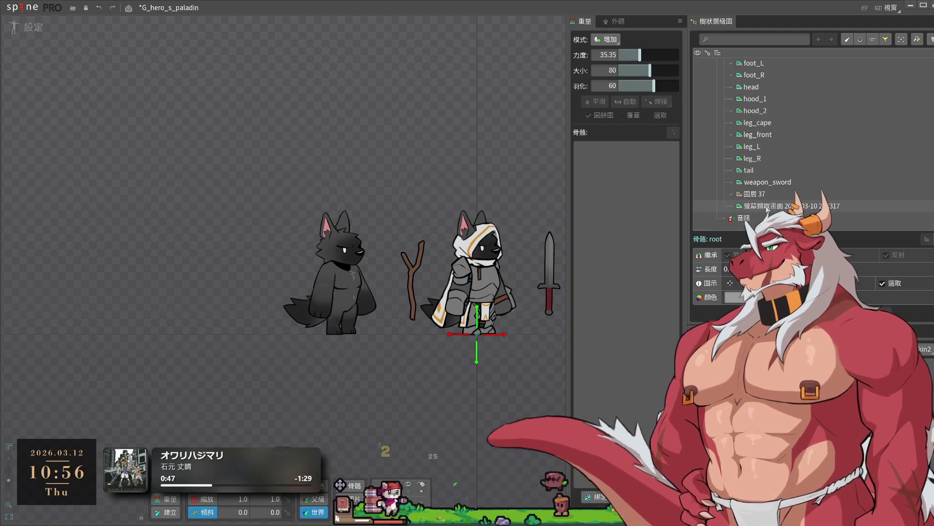
{"action": "left_click", "coordinate": [755, 194]}
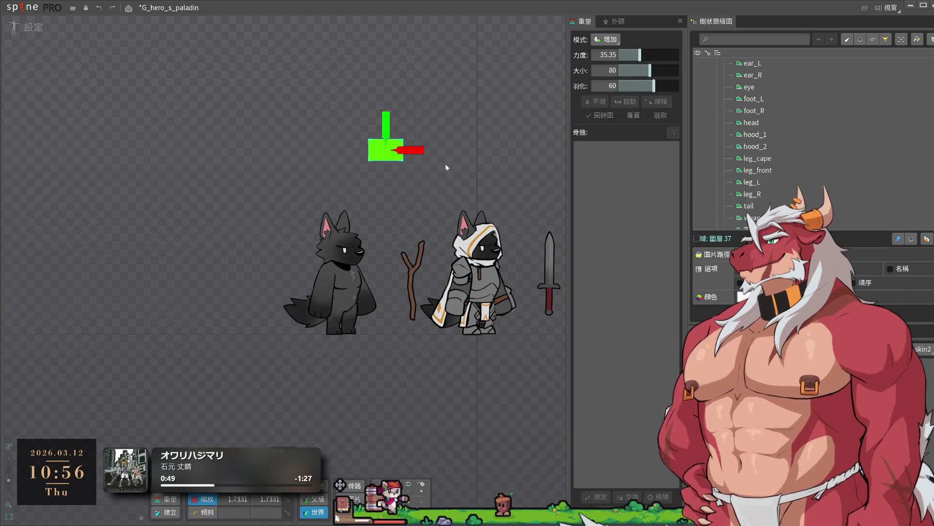
{"action": "left_click_drag", "start_coordinate": [440, 139], "coordinate": [466, 184]}
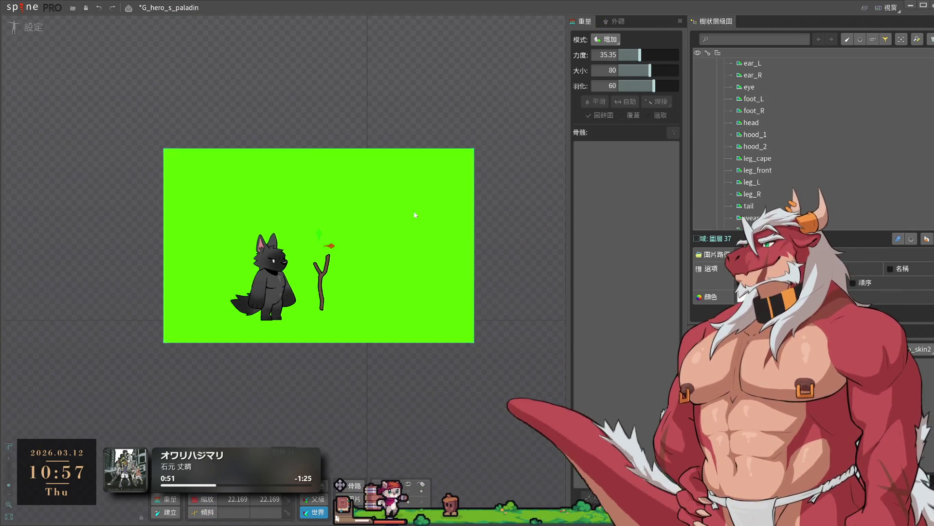
{"action": "scroll", "coordinate": [846, 162], "scroll_direction": "up", "scroll_amount": 5}
{"action": "scroll", "coordinate": [842, 250], "scroll_direction": "down", "scroll_amount": 10}
Reselect the 圖層 37 slot and switch the skeleton into Animate mode.
{"action": "left_click", "coordinate": [838, 229]}
{"action": "left_click", "coordinate": [754, 114]}
{"action": "scroll", "coordinate": [779, 146], "scroll_direction": "down", "scroll_amount": 5}
{"action": "scroll", "coordinate": [759, 170], "scroll_direction": "down", "scroll_amount": 3}
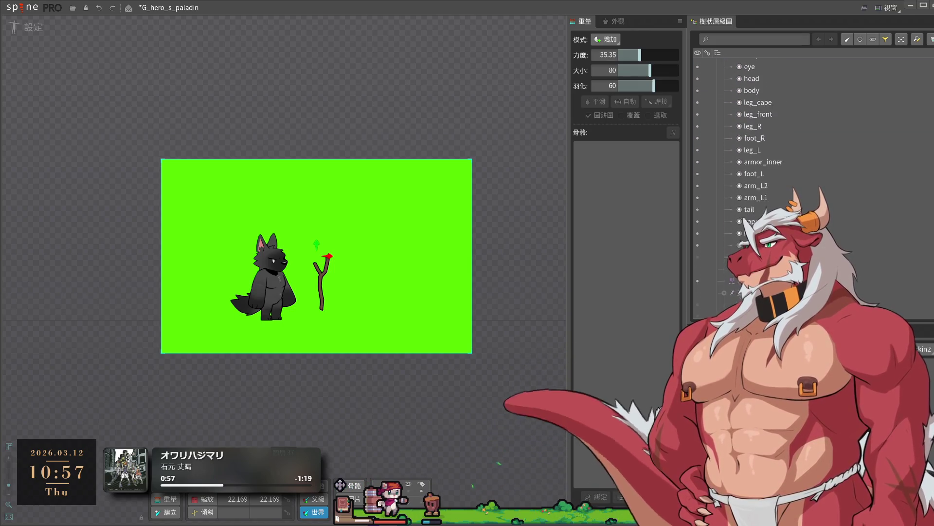
{"action": "left_click", "coordinate": [351, 351]}
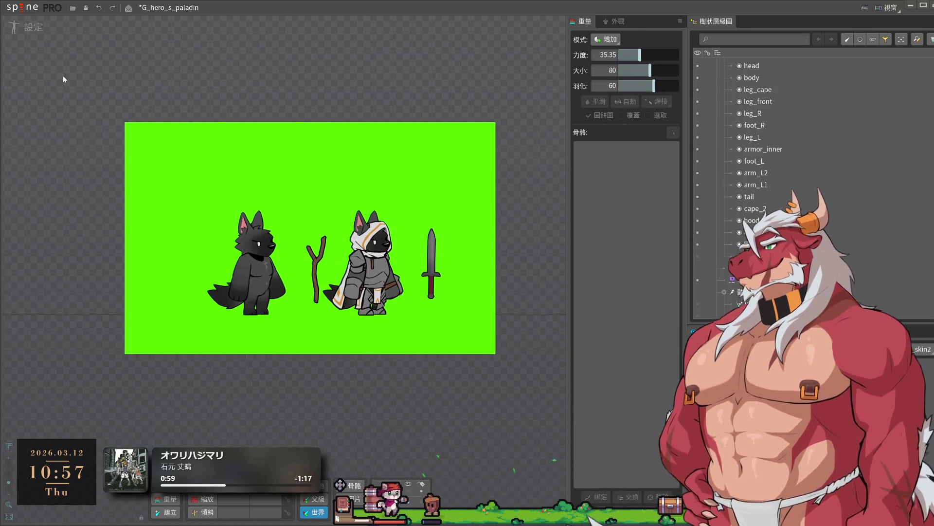
{"action": "key", "text": "ctrl+Tab"}
{"action": "scroll", "coordinate": [507, 211], "scroll_direction": "up", "scroll_amount": 3}
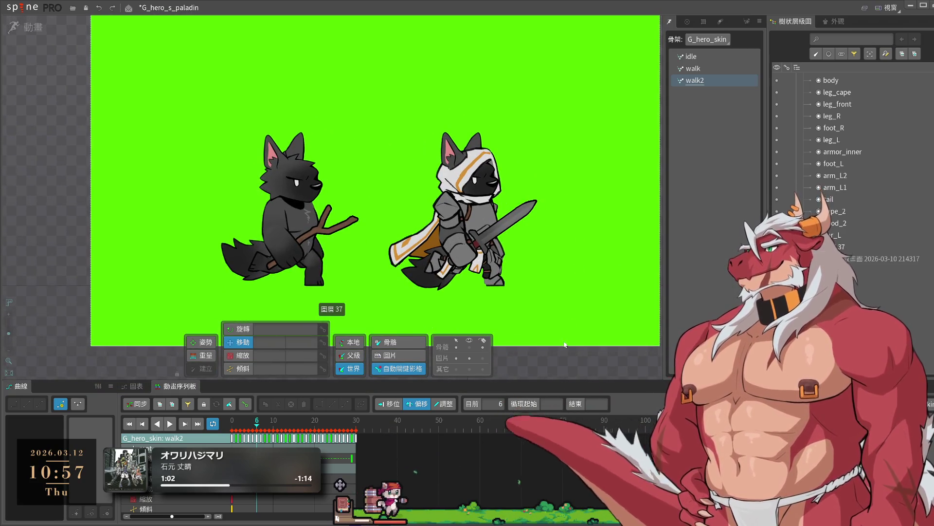
Preview idle, play and stop the walk2 animation, then bring the Photoshop mockup forward.
{"action": "scroll", "coordinate": [565, 319], "scroll_direction": "down", "scroll_amount": 3}
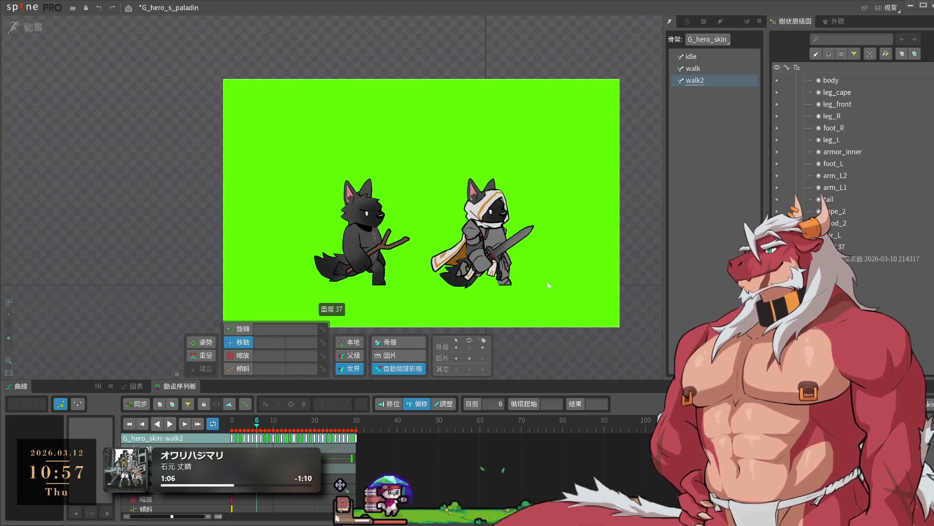
{"action": "left_click", "coordinate": [702, 56]}
{"action": "double_click", "coordinate": [703, 81]}
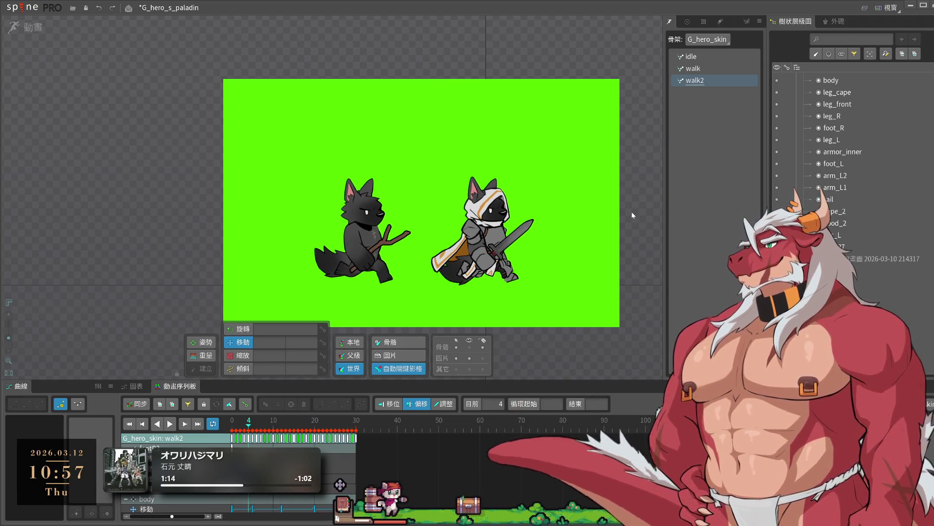
{"action": "key", "text": "space"}
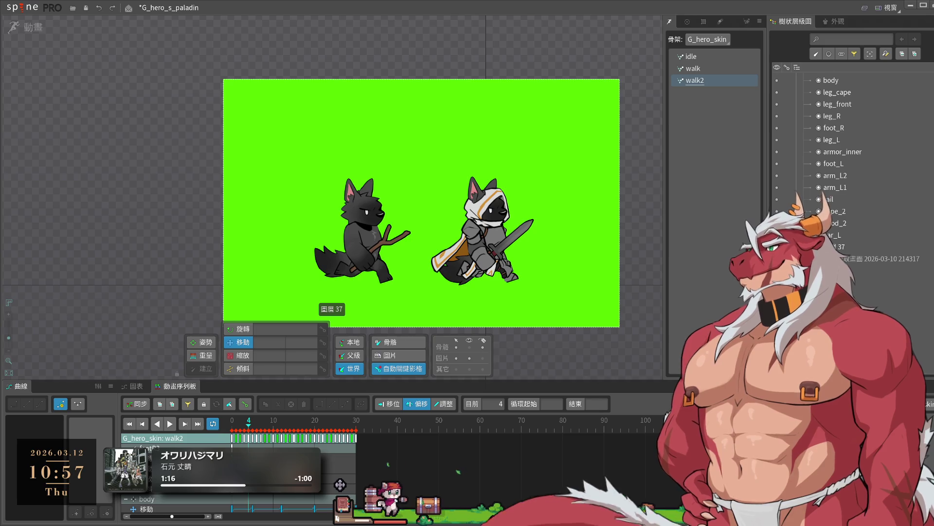
{"action": "left_click", "coordinate": [910, 7]}
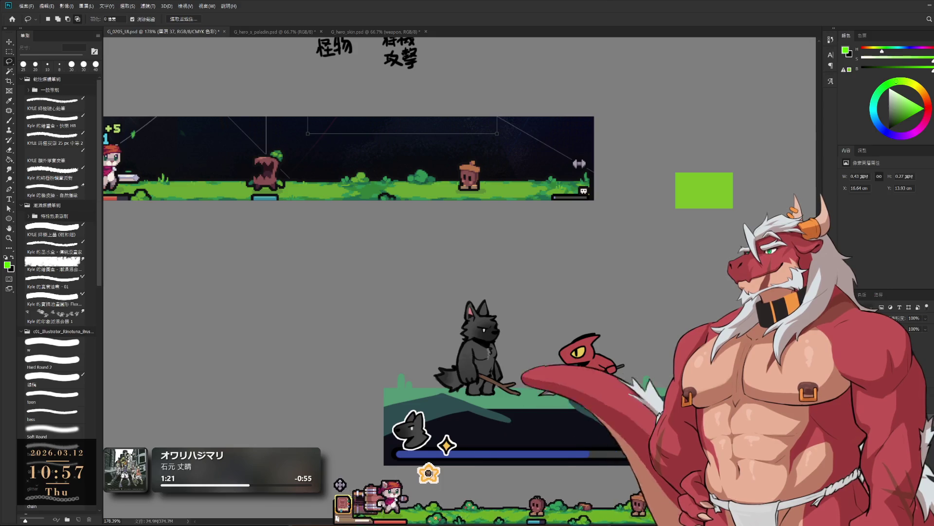
Paste the green-screen render and delete its green background along with the left wolf.
{"action": "scroll", "coordinate": [592, 284], "scroll_direction": "down", "scroll_amount": 2}
{"action": "key", "text": "ctrl+v"}
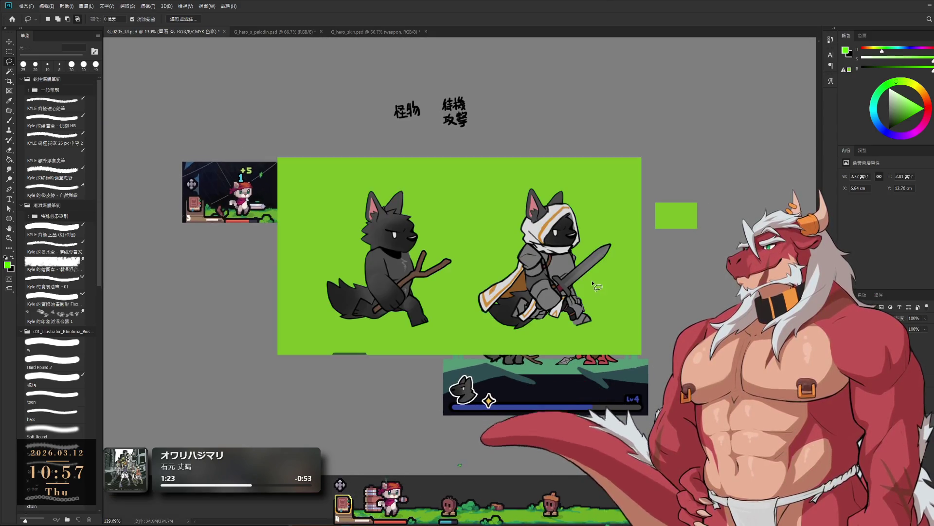
{"action": "left_click", "coordinate": [9, 71]}
{"action": "left_click", "coordinate": [453, 203]}
{"action": "key", "text": "l"}
{"action": "left_click_drag", "start_coordinate": [470, 134], "coordinate": [322, 131]}
{"action": "left_click_drag", "start_coordinate": [441, 400], "coordinate": [473, 295]}
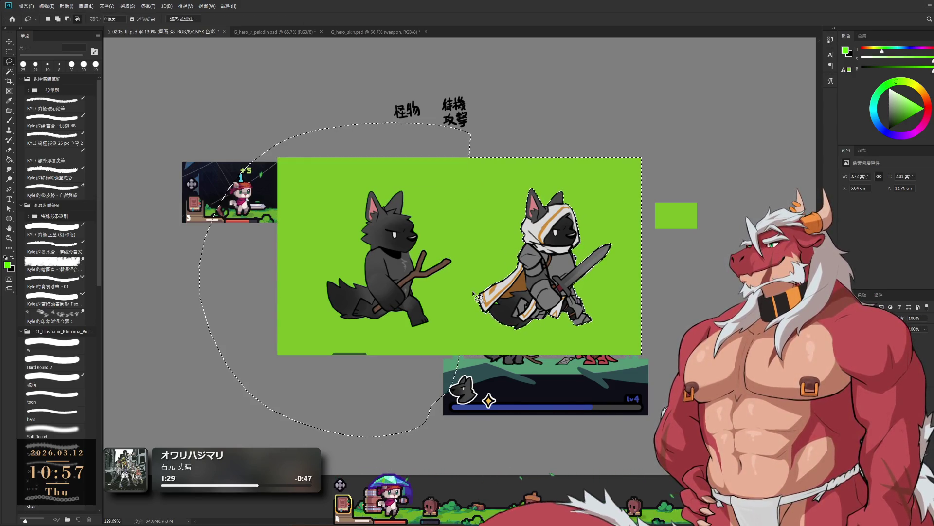
{"action": "key", "text": "Delete"}
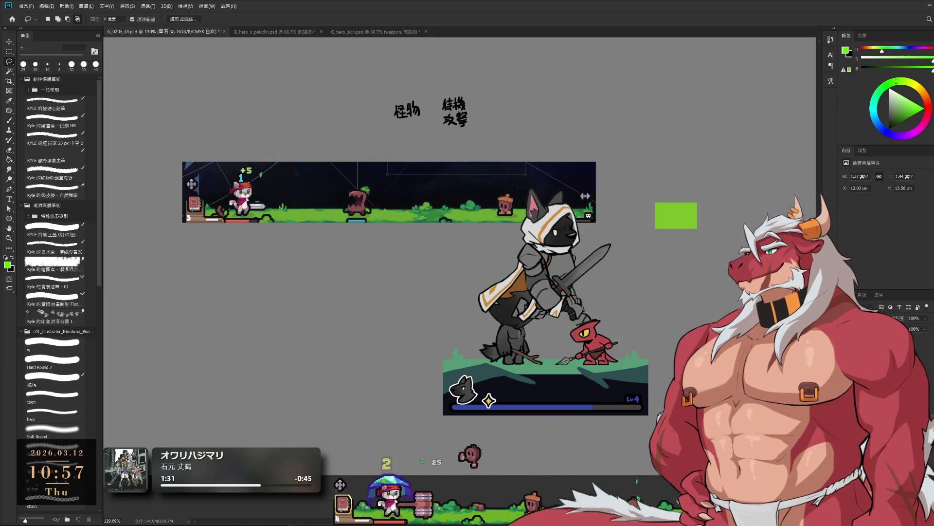
Scale the hooded knight to about 60% and set it on the ground bar facing the lizard.
{"action": "left_click_drag", "start_coordinate": [548, 188], "coordinate": [508, 235]}
{"action": "key", "text": "ctrl+t"}
{"action": "mouse_move", "coordinate": [507, 238]}
{"action": "left_mouse_down"}
{"action": "mouse_move", "coordinate": [523, 294]}
{"action": "mouse_move", "coordinate": [512, 313]}
{"action": "mouse_move", "coordinate": [512, 291]}
{"action": "left_mouse_up"}
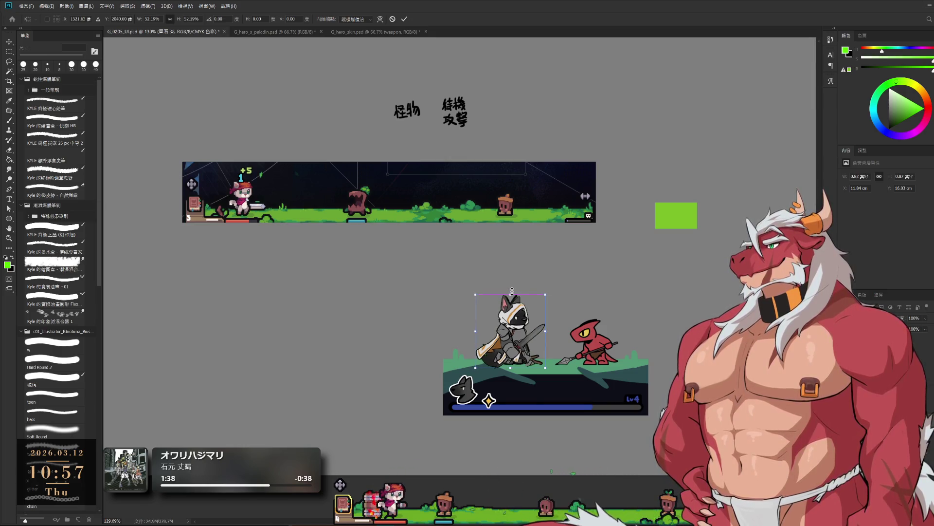
{"action": "key", "text": "Return"}
{"action": "key", "text": "l"}
{"action": "mouse_move", "coordinate": [510, 343]}
{"action": "left_mouse_down"}
{"action": "mouse_move", "coordinate": [590, 305]}
{"action": "mouse_move", "coordinate": [519, 332]}
{"action": "left_mouse_up"}
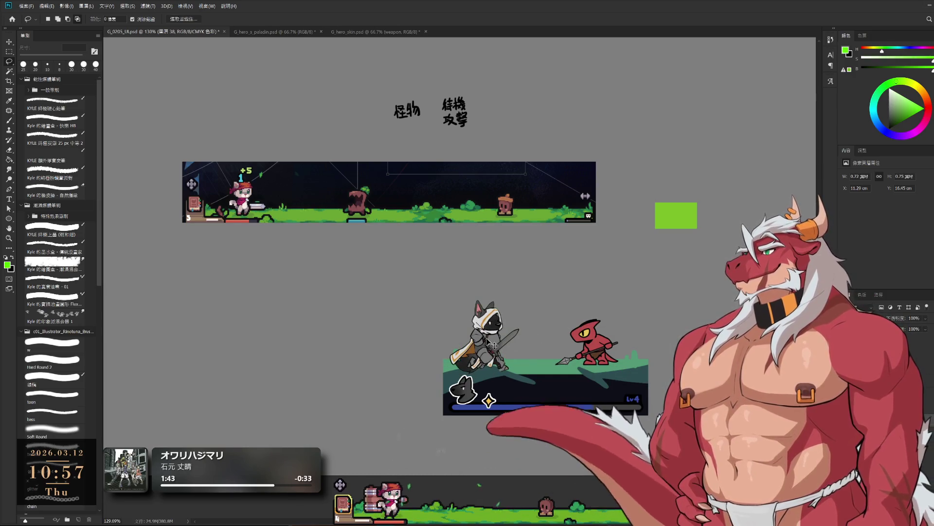
{"action": "scroll", "coordinate": [538, 351], "scroll_direction": "down", "scroll_amount": 1}
{"action": "scroll", "coordinate": [537, 352], "scroll_direction": "down", "scroll_amount": 5}
{"action": "scroll", "coordinate": [546, 360], "scroll_direction": "up", "scroll_amount": 5}
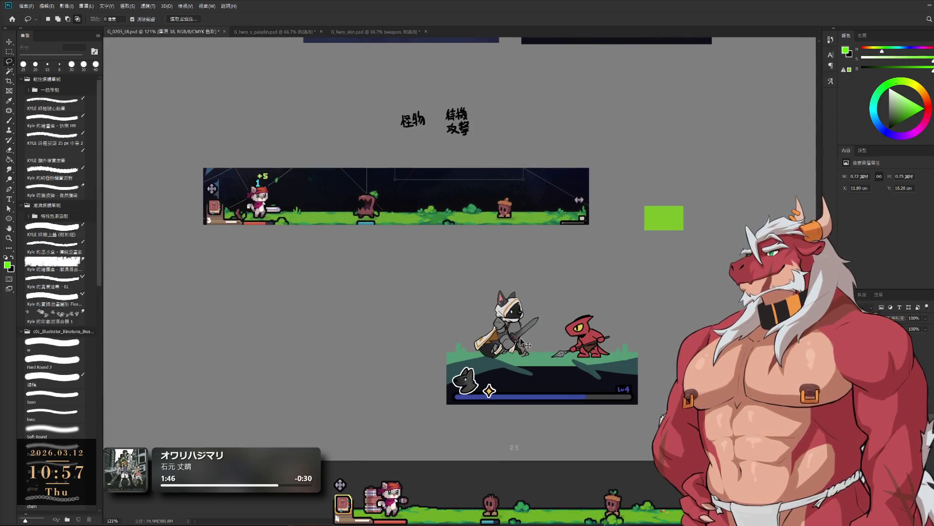
{"action": "scroll", "coordinate": [572, 337], "scroll_direction": "up", "scroll_amount": 1}
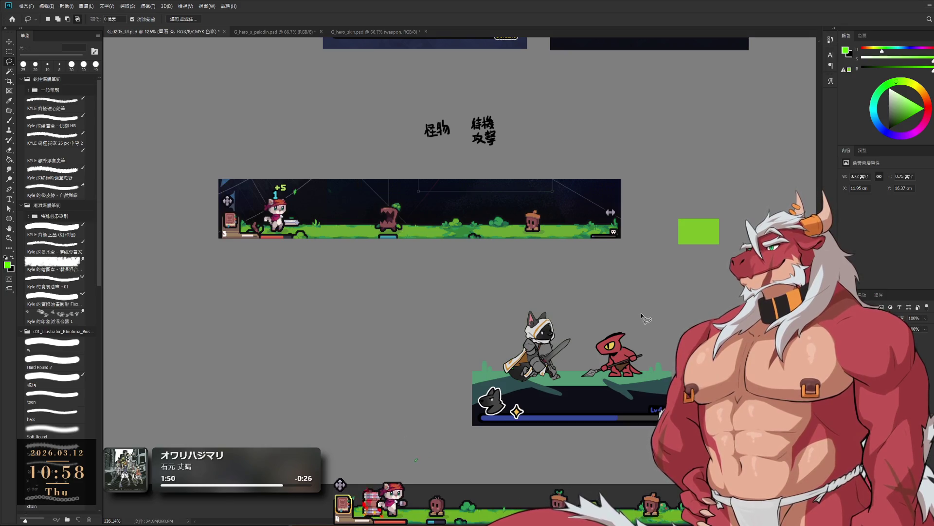
{"action": "key", "text": "b"}
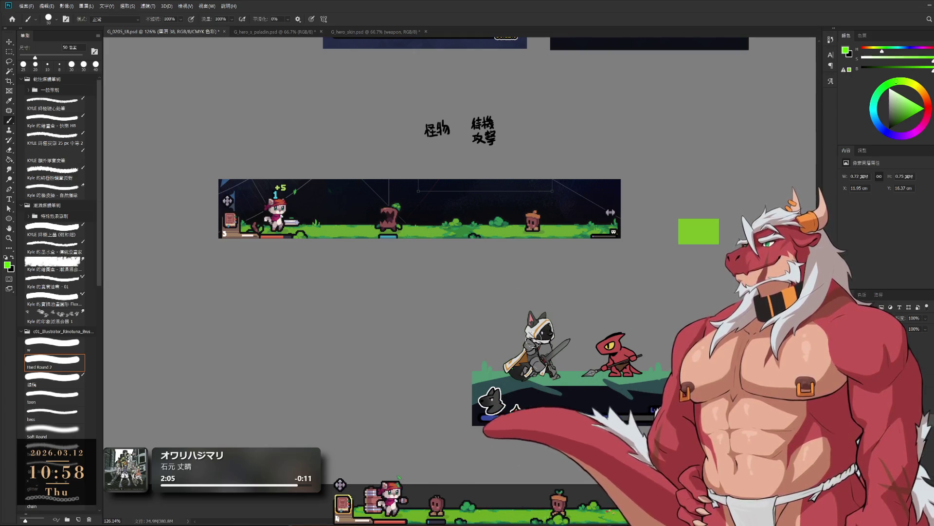
On layer 圖層 29, paint sampled dark teal across the ground beneath the characters.
{"action": "left_click", "coordinate": [526, 273], "text": "ctrl"}
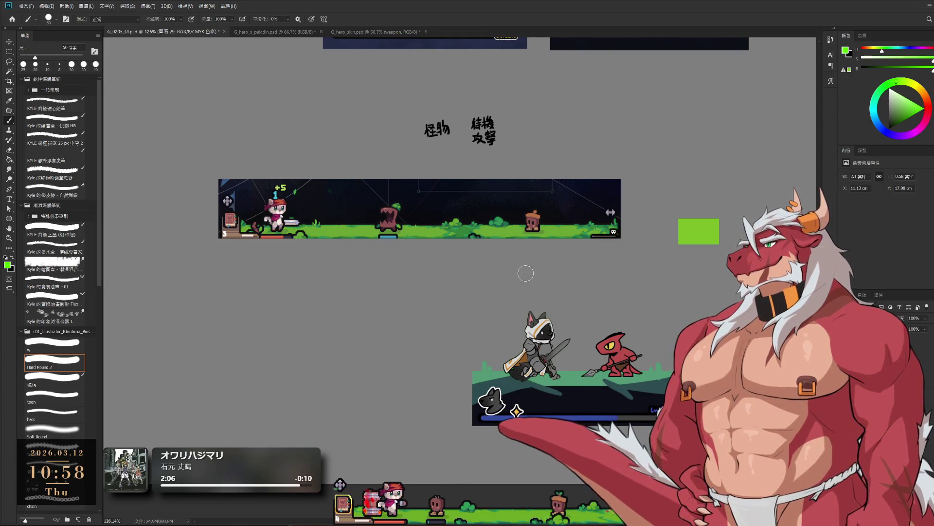
{"action": "left_click", "coordinate": [608, 388], "text": "alt"}
{"action": "left_click_drag", "start_coordinate": [525, 382], "coordinate": [589, 387]}
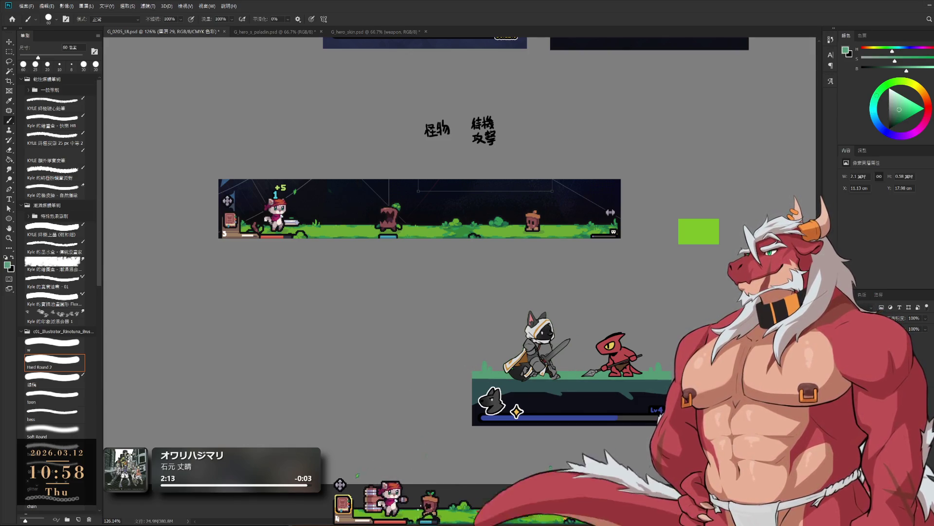
Shade the ground bar with two dark navy strokes using a smaller Soft Round brush.
{"action": "left_click", "coordinate": [476, 404], "text": "alt"}
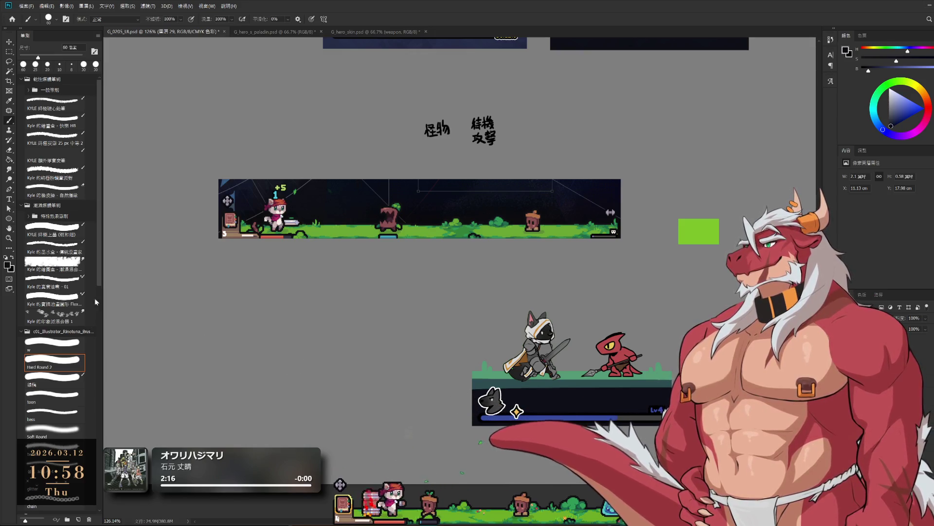
{"action": "left_click", "coordinate": [47, 430]}
{"action": "key", "text": "["}
{"action": "left_click_drag", "start_coordinate": [474, 390], "coordinate": [647, 398]}
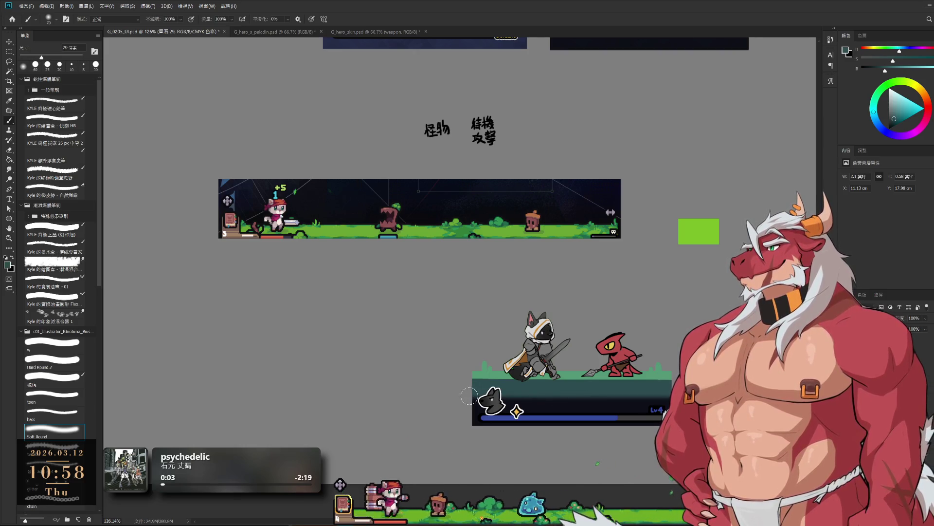
{"action": "left_click_drag", "start_coordinate": [468, 389], "coordinate": [639, 405]}
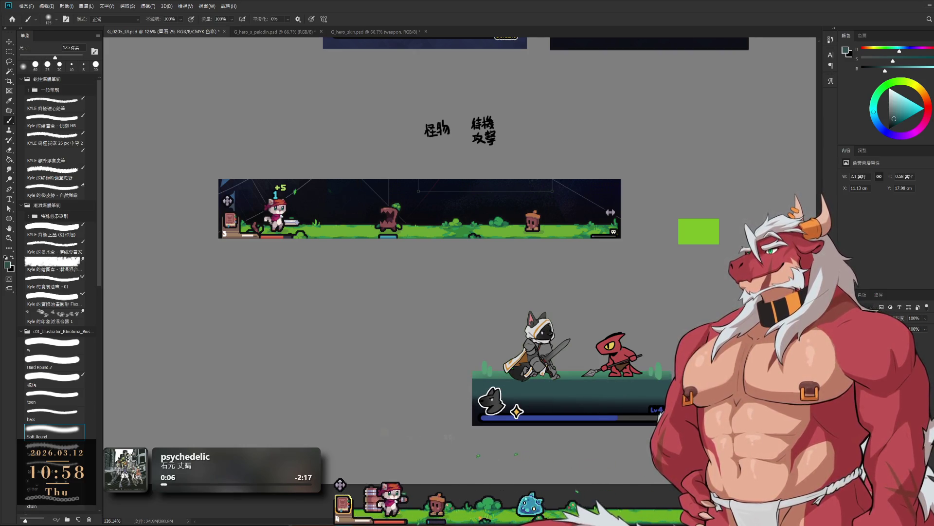
Add a lighter teal-green band along the top edge of the ground bar.
{"action": "left_click", "coordinate": [477, 369], "text": "alt"}
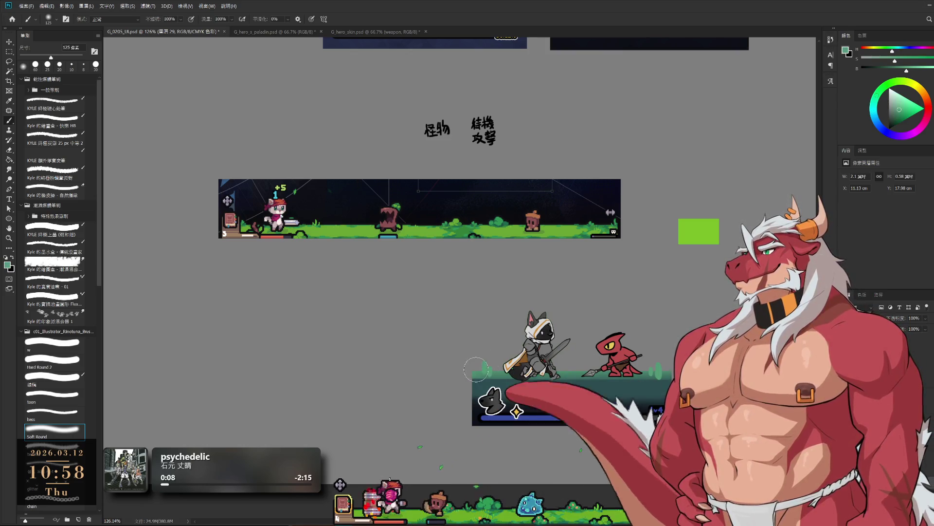
{"action": "key", "text": "["}
{"action": "key", "text": "["}
{"action": "key", "text": "["}
{"action": "left_click_drag", "start_coordinate": [477, 370], "coordinate": [652, 370]}
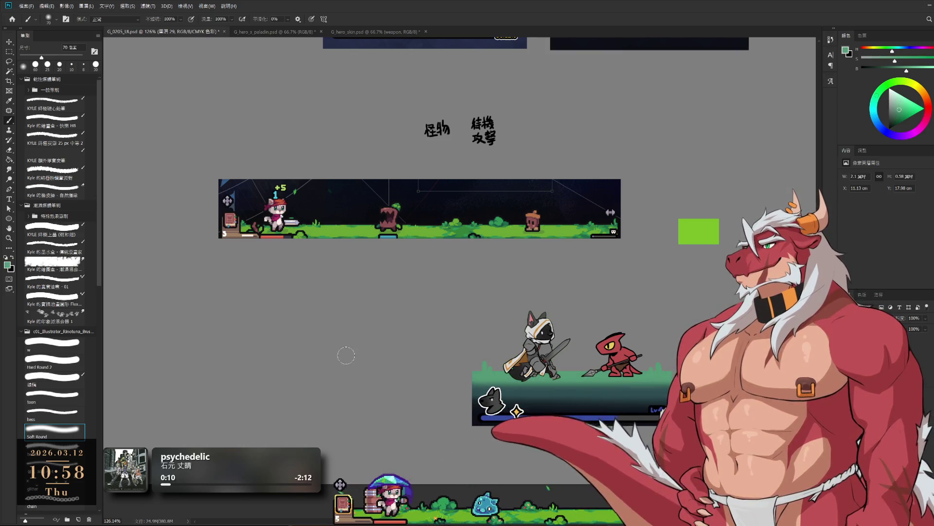
{"action": "key", "text": "ctrl+z"}
{"action": "key", "text": "["}
{"action": "key", "text": "["}
{"action": "left_click_drag", "start_coordinate": [475, 375], "coordinate": [628, 381]}
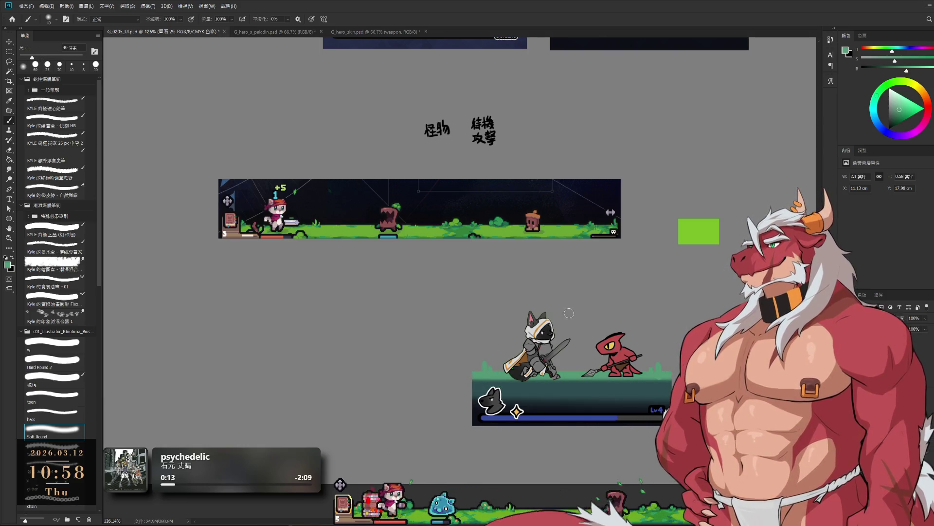
Sample a darker teal, change layers, and undo the teal band on the bar's top.
{"action": "left_click", "coordinate": [518, 384], "text": "alt"}
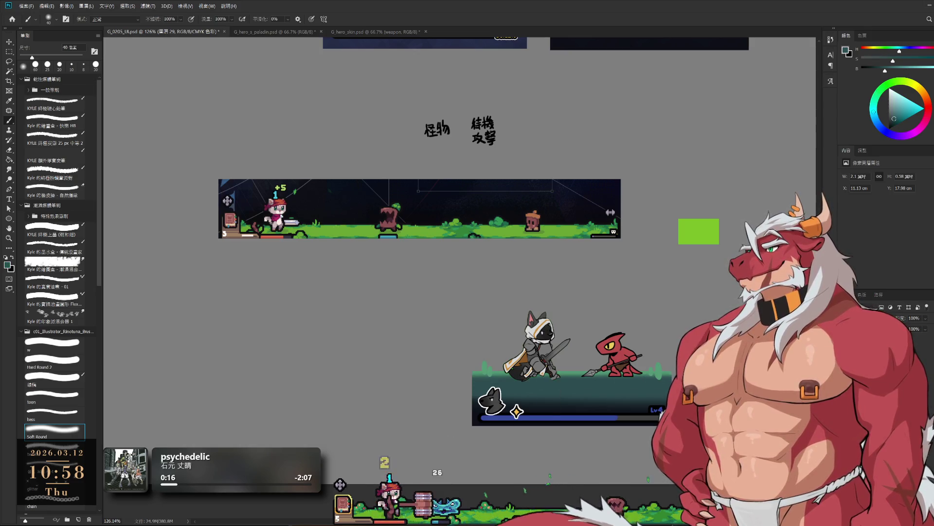
{"action": "left_click", "coordinate": [660, 377], "text": "ctrl"}
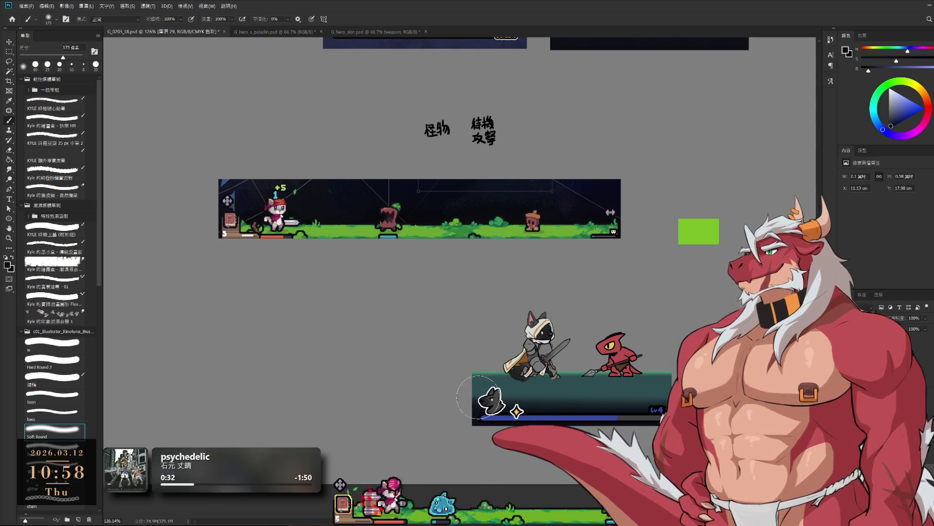
{"action": "key", "text": "ctrl+z"}
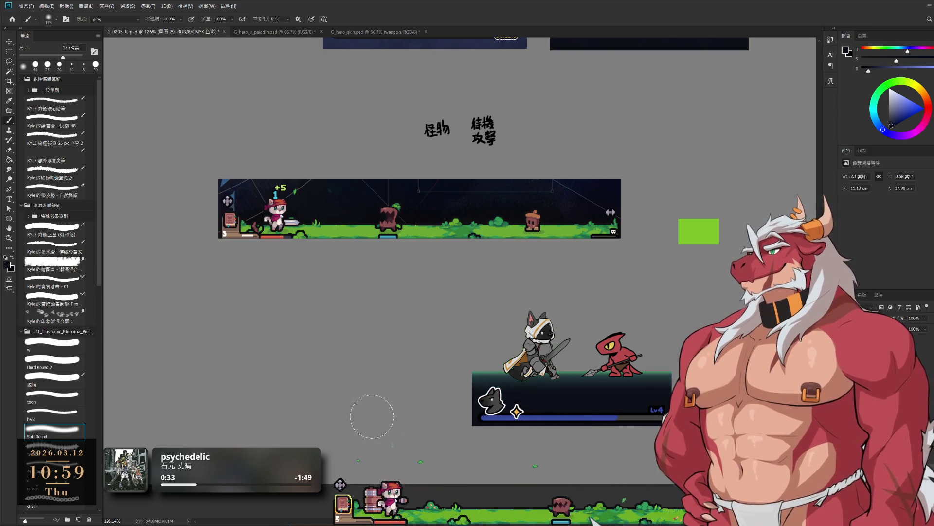
{"action": "key", "text": "ctrl+shift+z"}
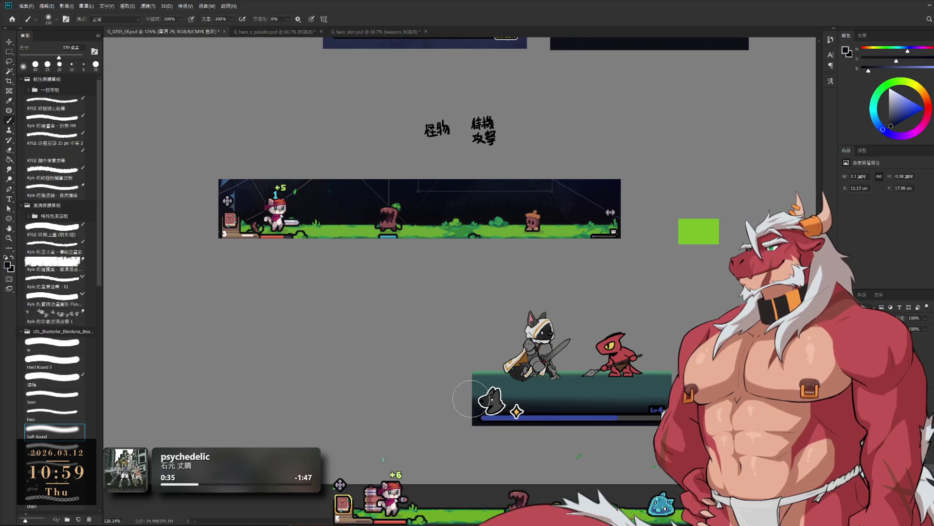
{"action": "key", "text": "ctrl+z"}
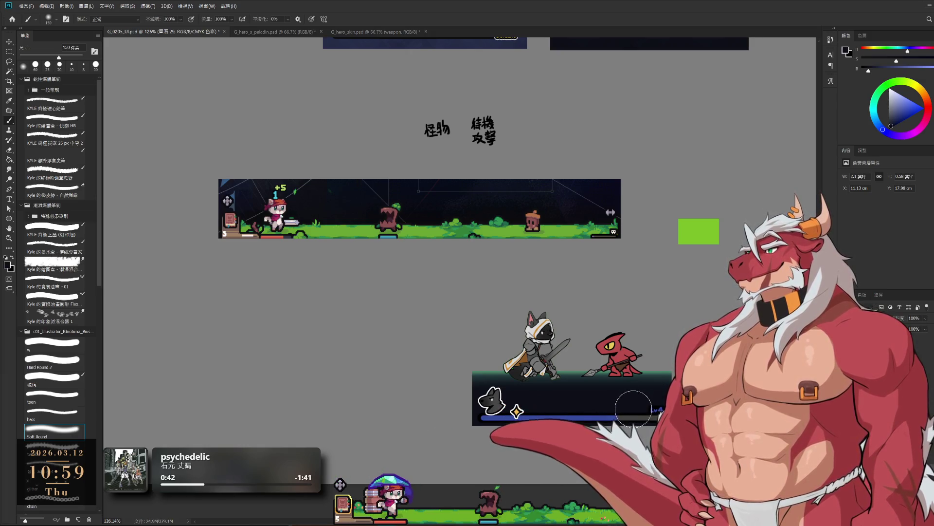
Pan the view to frame the battle panel and the top UI mockups.
{"action": "scroll", "coordinate": [643, 380], "scroll_direction": "down", "scroll_amount": 1}
{"action": "scroll", "coordinate": [645, 372], "scroll_direction": "down", "scroll_amount": 1}
{"action": "scroll", "coordinate": [648, 368], "scroll_direction": "down", "scroll_amount": 1}
{"action": "scroll", "coordinate": [648, 367], "scroll_direction": "up", "scroll_amount": 3}
{"action": "left_click_drag", "start_coordinate": [672, 299], "coordinate": [608, 221]}
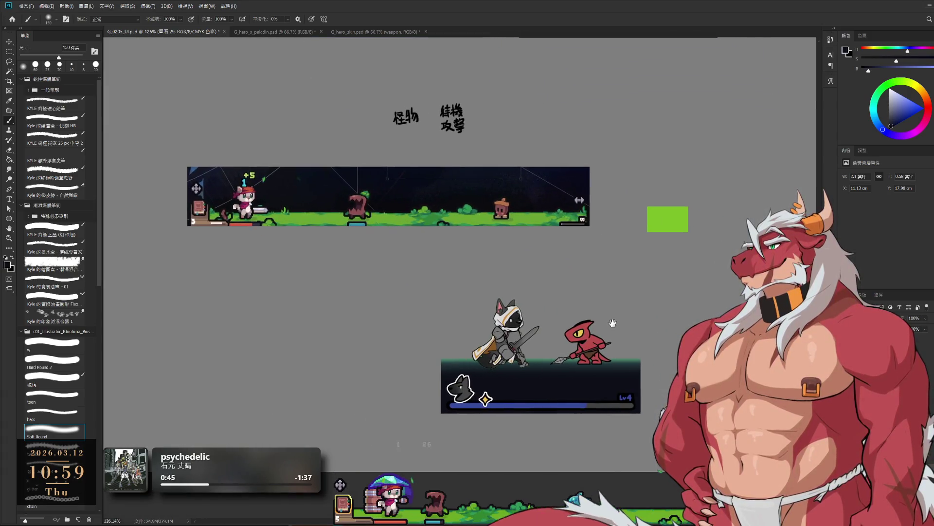
{"action": "left_click_drag", "start_coordinate": [613, 267], "coordinate": [617, 304]}
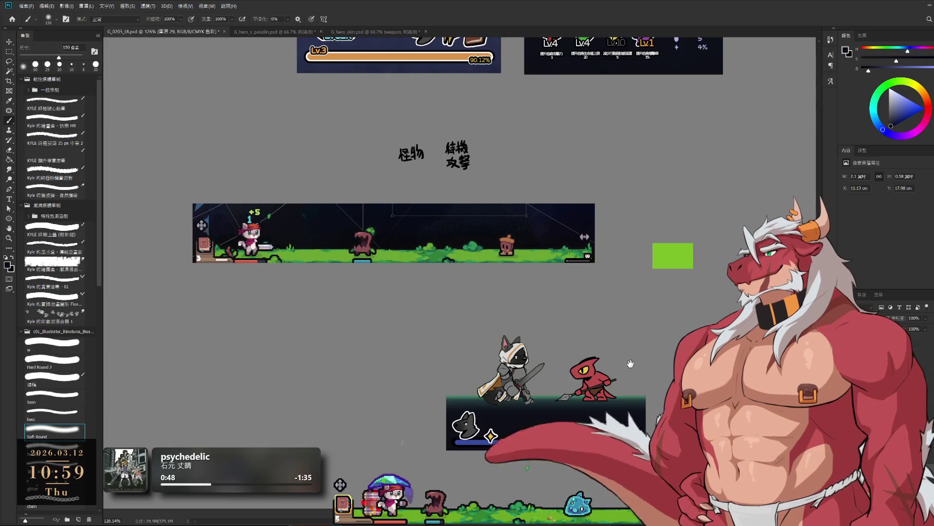
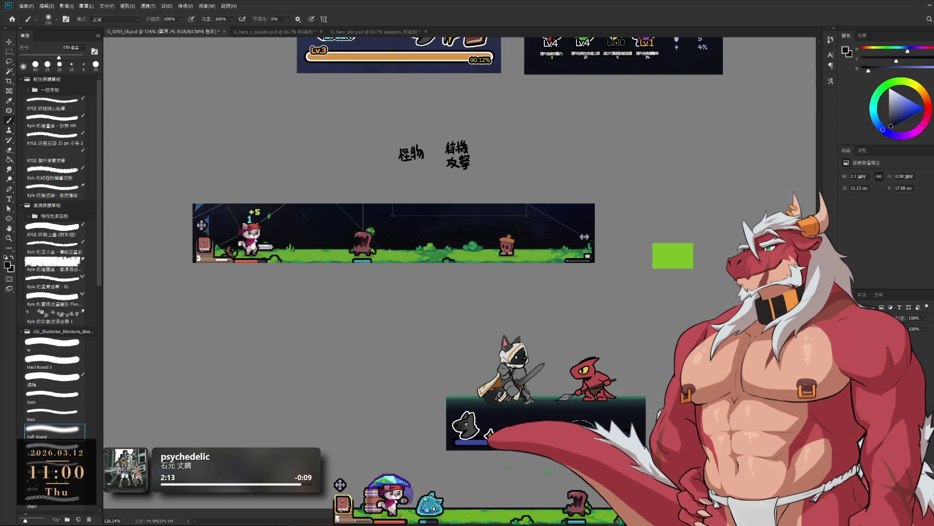
Sample the dark teal, select layer 38, and zoom to about 648% on the wolf knight's outline.
{"action": "left_click", "coordinate": [640, 396], "text": "alt"}
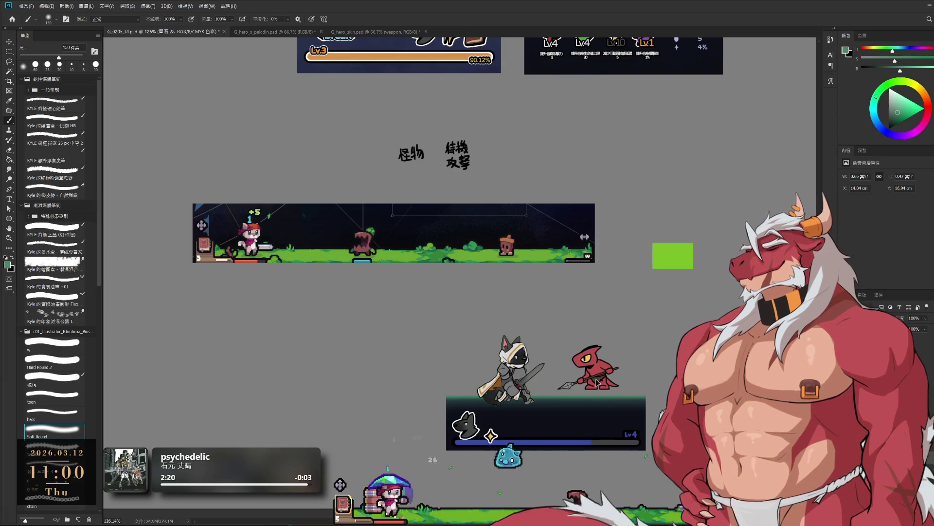
{"action": "left_click", "coordinate": [524, 388], "text": "ctrl"}
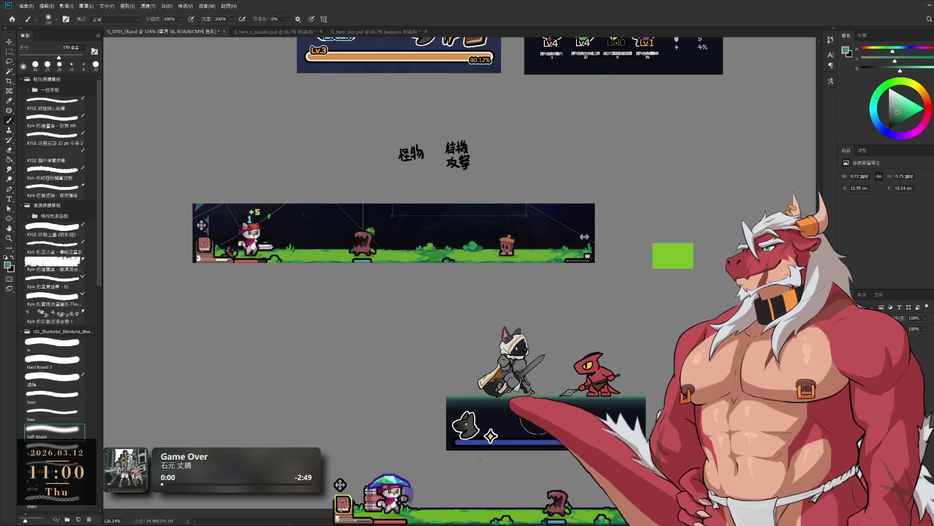
{"action": "mouse_move", "coordinate": [519, 413]}
{"action": "left_mouse_down"}
{"action": "mouse_move", "coordinate": [551, 405]}
{"action": "mouse_move", "coordinate": [541, 344]}
{"action": "left_mouse_up"}
{"action": "key", "text": "bracketleft"}
{"action": "key", "text": "bracketleft"}
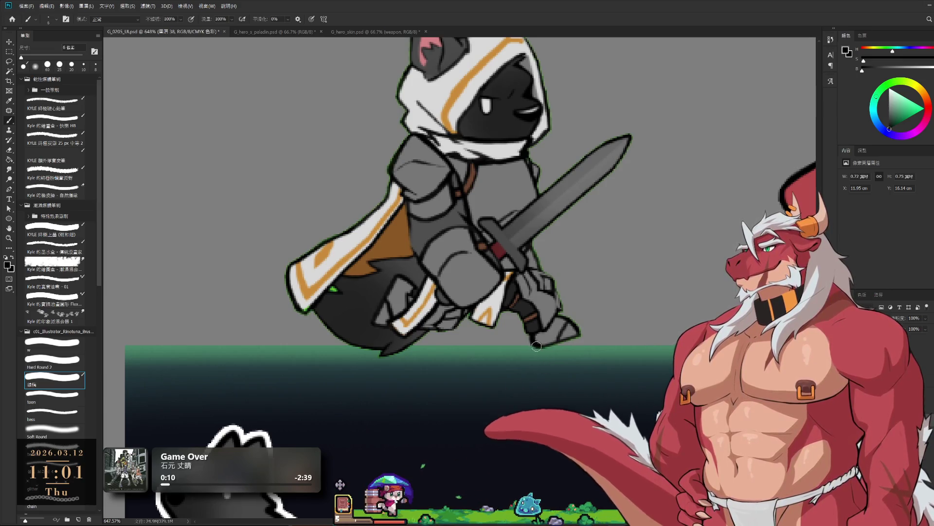
Sample the teal ground-edge colour and choose a 25 px Soft Round brush on the battle panel's layer 29.
{"action": "mouse_move", "coordinate": [537, 345]}
{"action": "left_mouse_down"}
{"action": "mouse_move", "coordinate": [481, 332]}
{"action": "mouse_move", "coordinate": [447, 336]}
{"action": "mouse_move", "coordinate": [534, 410]}
{"action": "left_mouse_up"}
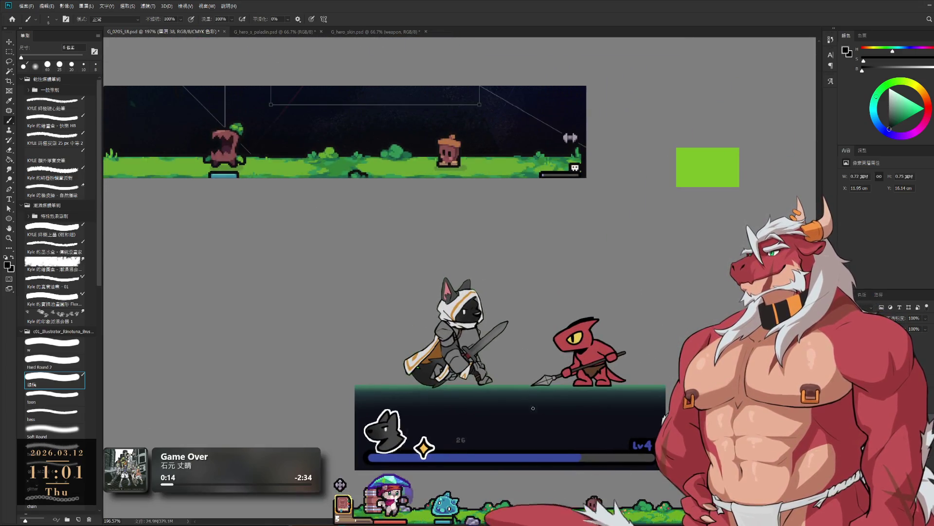
{"action": "left_click", "coordinate": [524, 383], "text": "alt"}
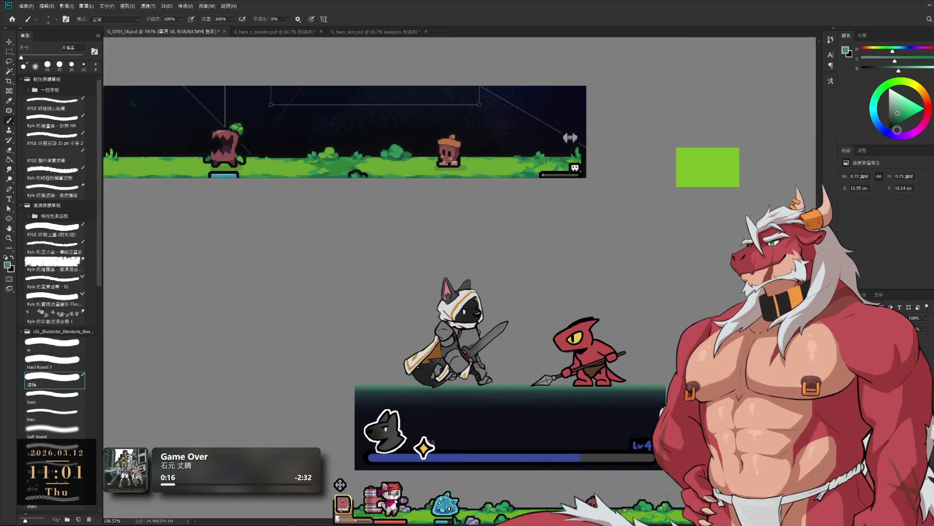
{"action": "left_click", "coordinate": [73, 430]}
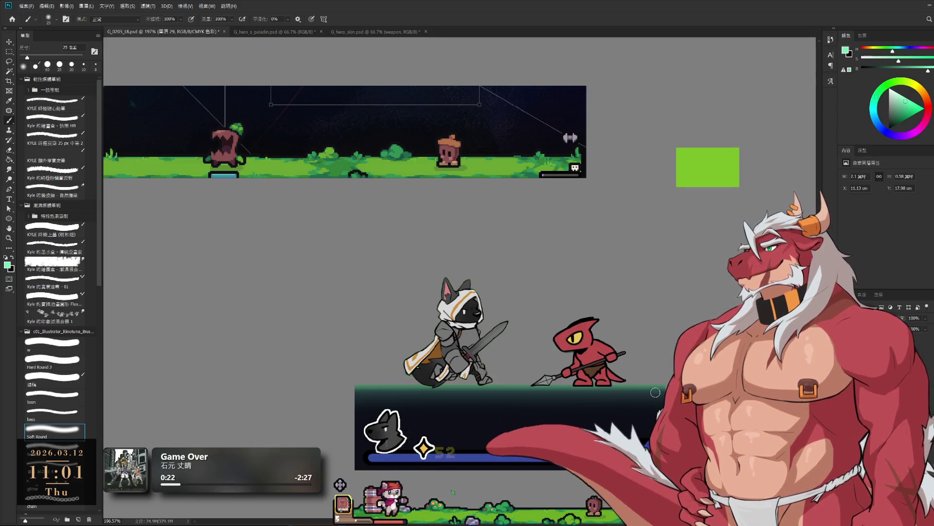
{"action": "left_click", "coordinate": [409, 366], "text": "ctrl"}
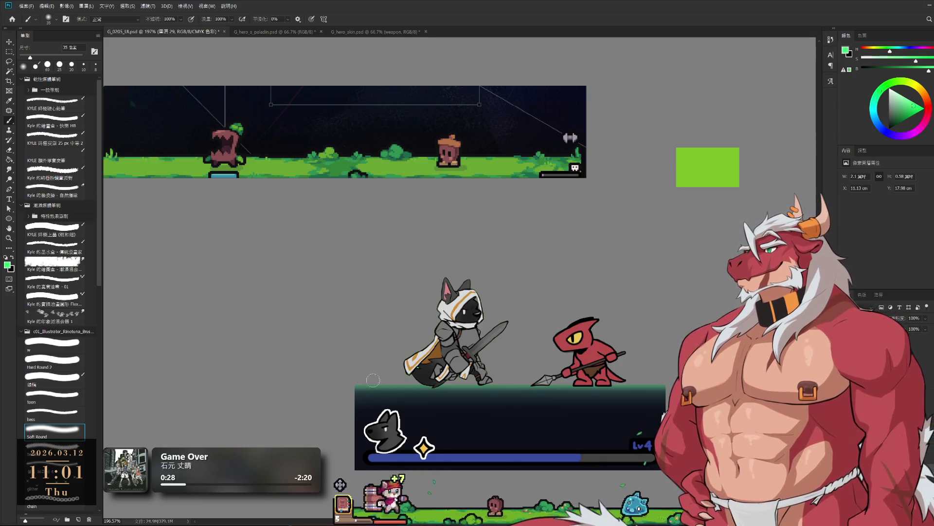
Make the battle panel's top edge bright green and zoom out to the full mockup.
{"action": "key", "text": "bracketleft"}
{"action": "key", "text": "bracketright"}
{"action": "key", "text": "ctrl+z"}
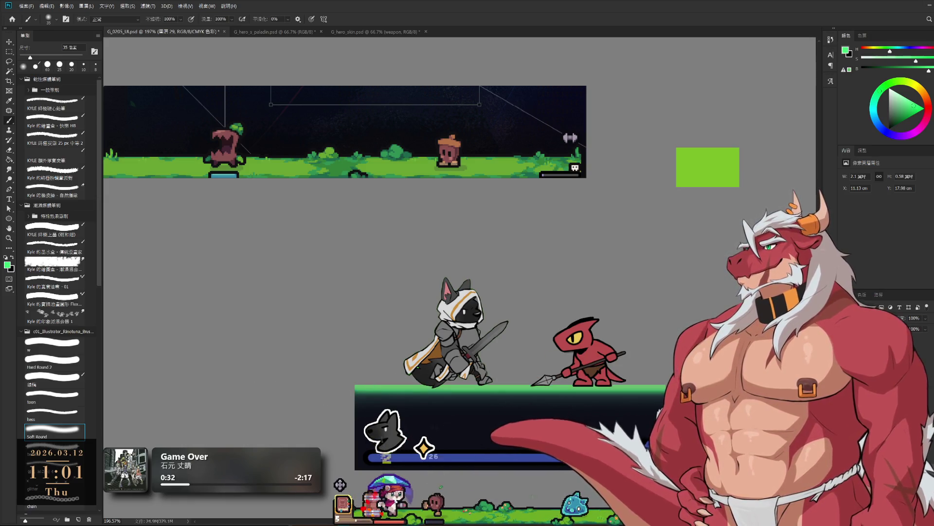
{"action": "scroll", "coordinate": [651, 373], "scroll_direction": "down", "scroll_amount": 2}
{"action": "scroll", "coordinate": [651, 373], "scroll_direction": "down", "scroll_amount": 2}
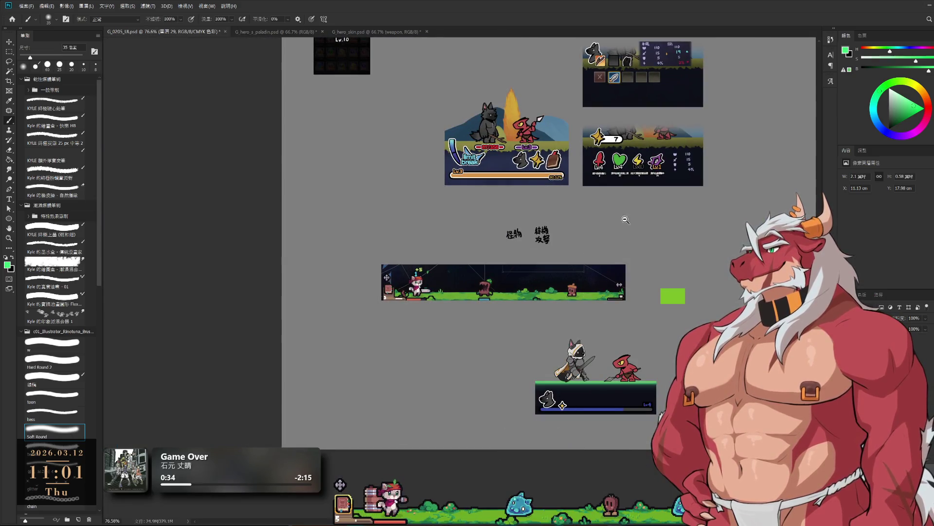
Frame the battle panel, add a new empty layer, reset colours to black and white, and enlarge the brush to 45.
{"action": "scroll", "coordinate": [634, 373], "scroll_direction": "up", "scroll_amount": 3}
{"action": "scroll", "coordinate": [634, 373], "scroll_direction": "up", "scroll_amount": 2}
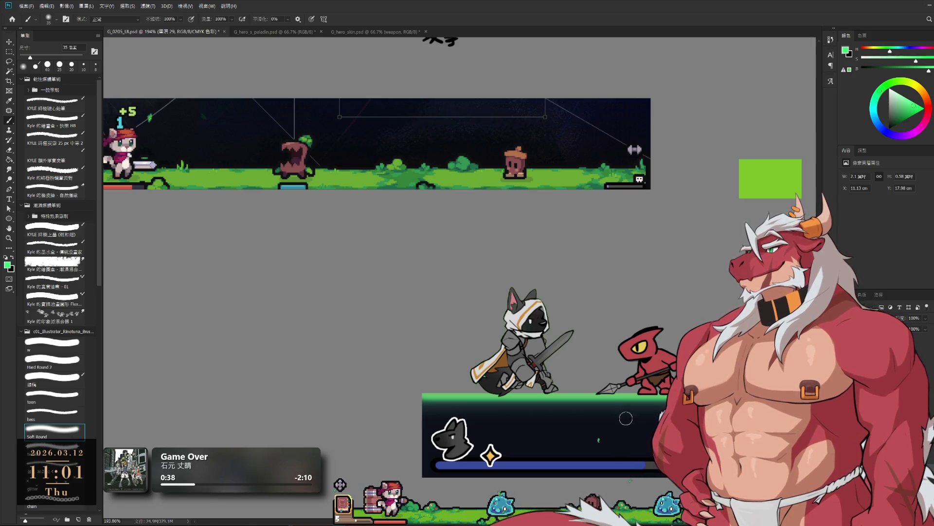
{"action": "scroll", "coordinate": [623, 412], "scroll_direction": "down", "scroll_amount": 1}
{"action": "scroll", "coordinate": [592, 292], "scroll_direction": "down", "scroll_amount": 1}
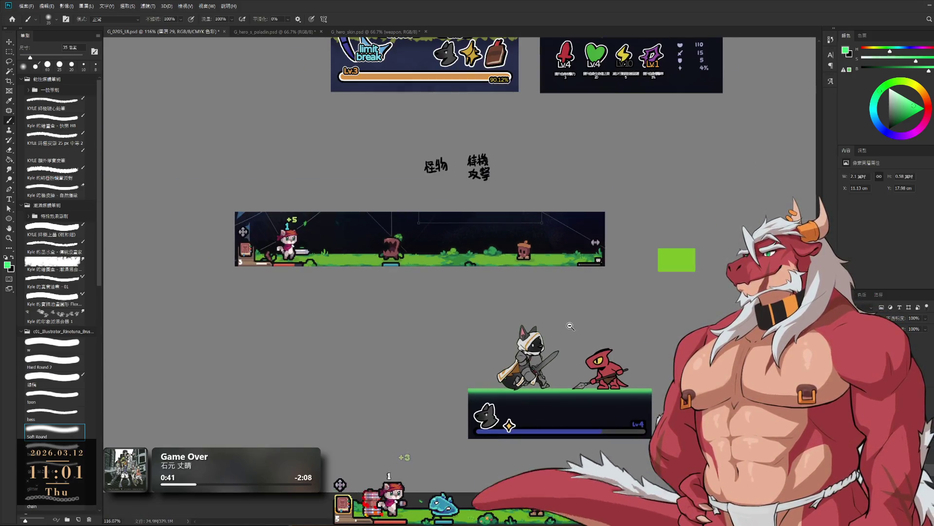
{"action": "scroll", "coordinate": [608, 340], "scroll_direction": "up", "scroll_amount": 1}
{"action": "scroll", "coordinate": [622, 406], "scroll_direction": "up", "scroll_amount": 1}
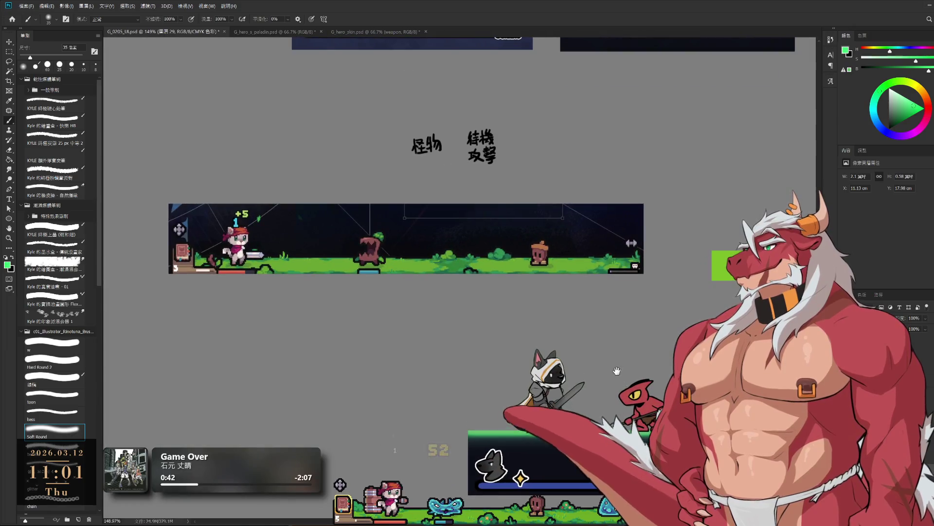
{"action": "left_click_drag", "start_coordinate": [623, 406], "coordinate": [620, 405]}
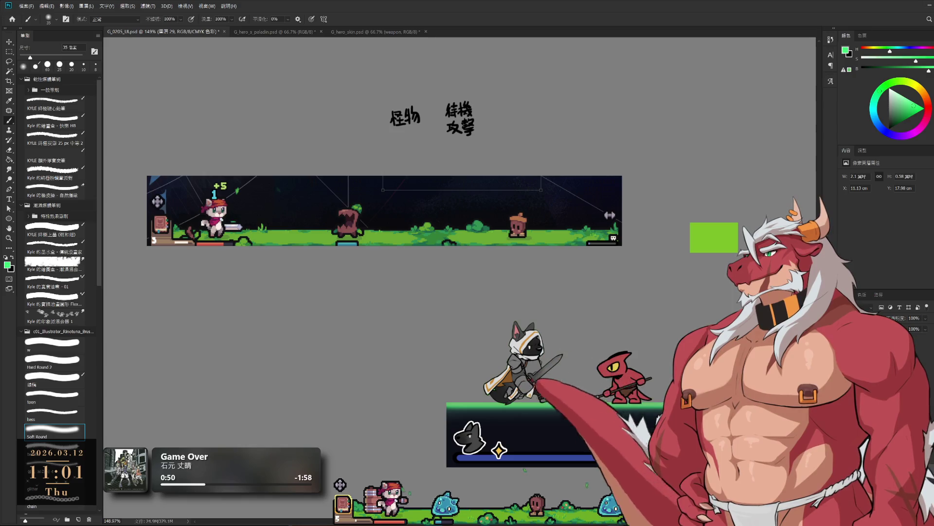
{"action": "key", "text": "ctrl+shift+alt+n"}
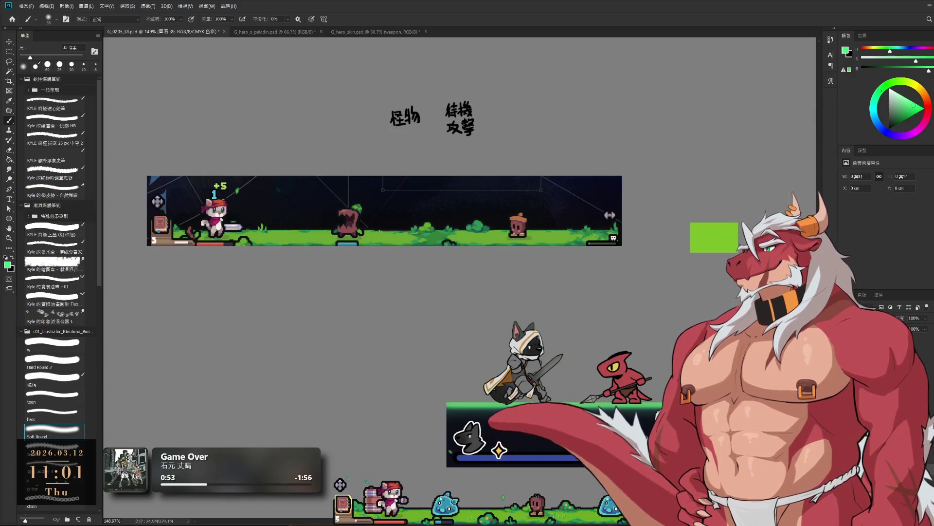
{"action": "key", "text": "d"}
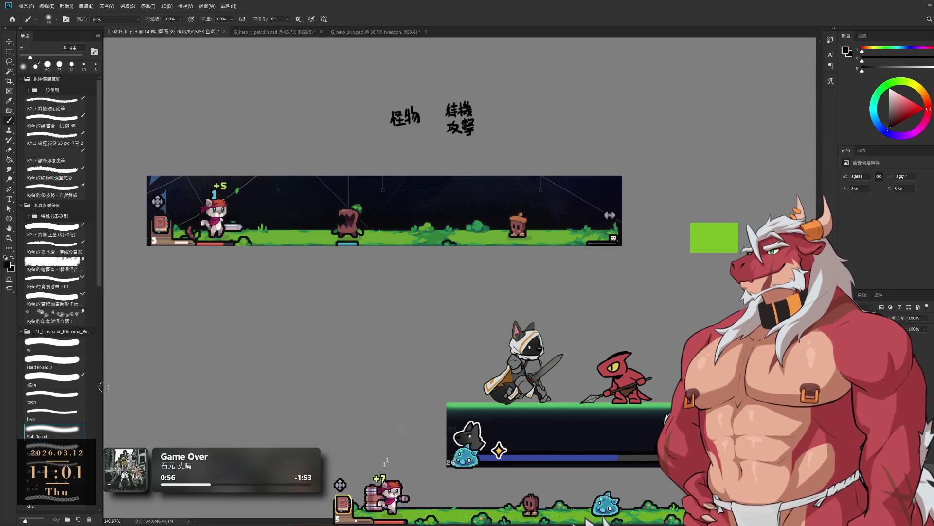
{"action": "key", "text": "bracketright"}
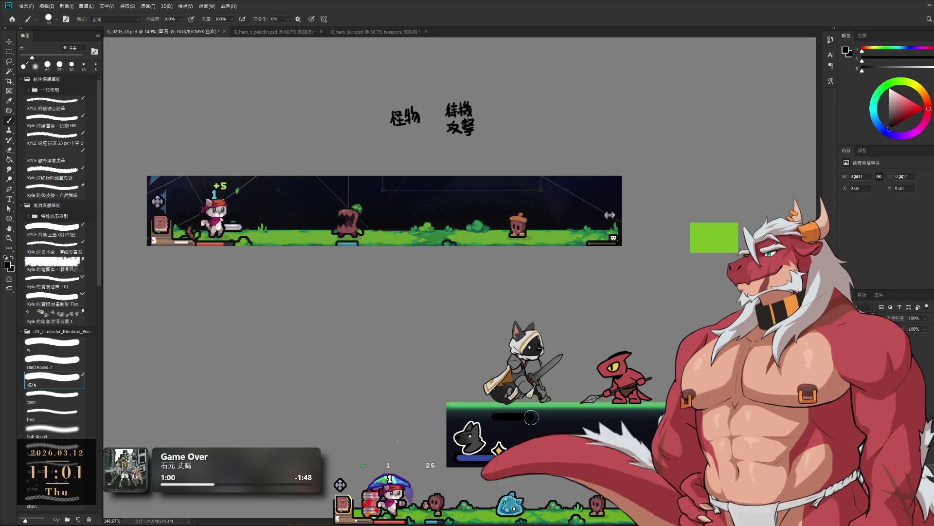
Paint a dark bar inside the battle panel and fill it with dark red.
{"action": "left_click_drag", "start_coordinate": [488, 417], "coordinate": [537, 417]}
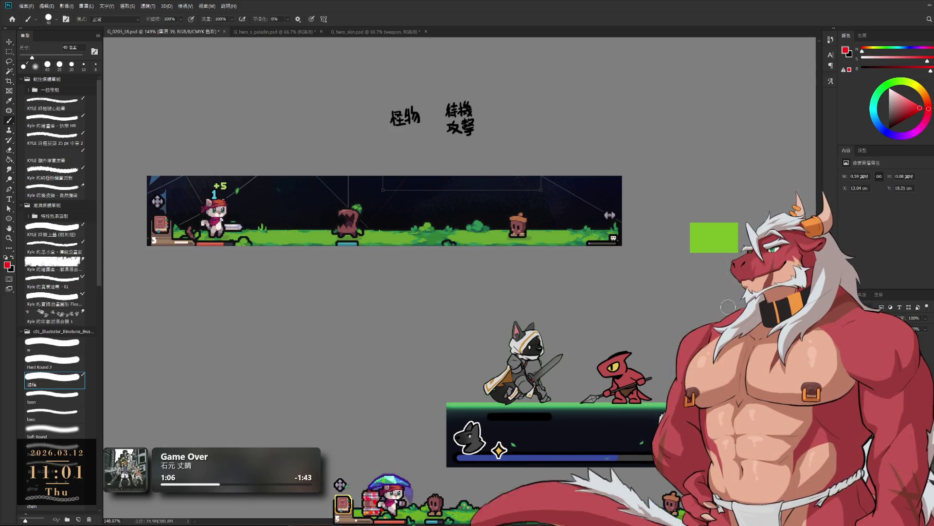
{"action": "left_click_drag", "start_coordinate": [492, 416], "coordinate": [524, 421]}
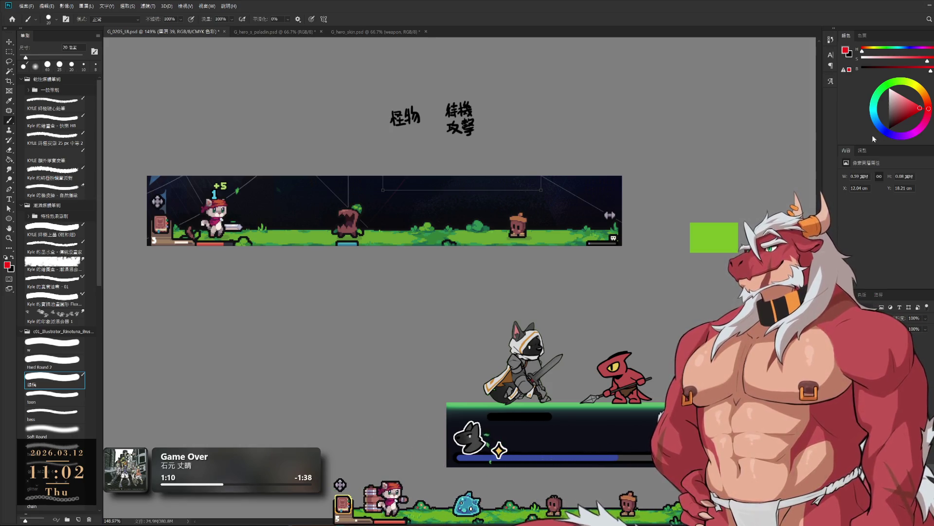
{"action": "left_click", "coordinate": [910, 110]}
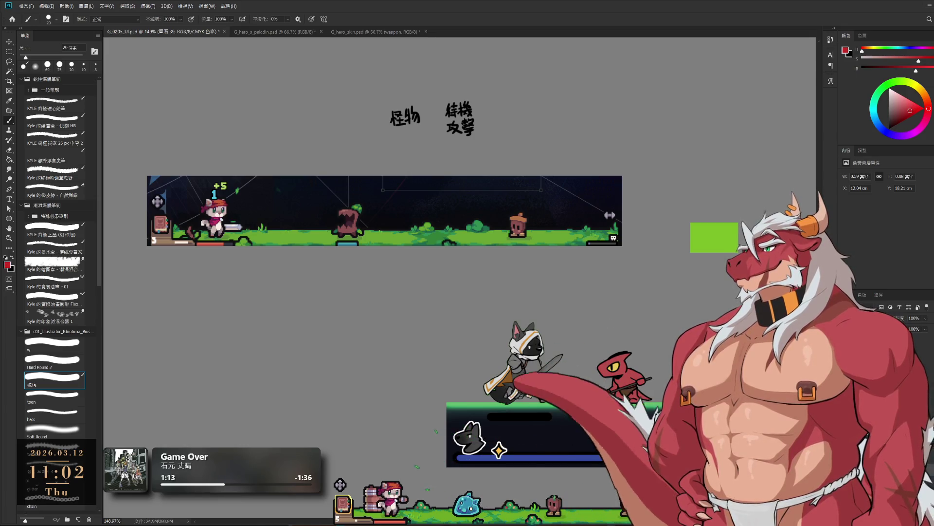
{"action": "left_click_drag", "start_coordinate": [490, 416], "coordinate": [519, 416]}
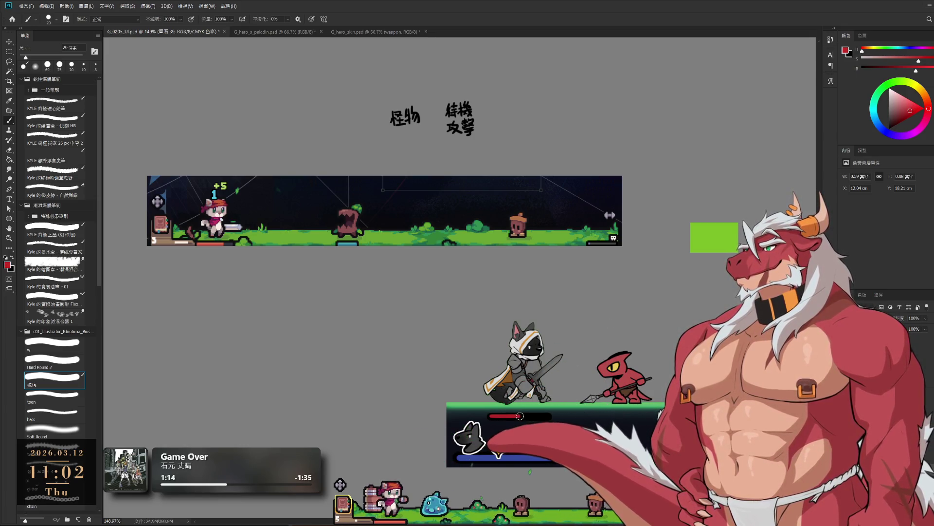
{"action": "scroll", "coordinate": [496, 418], "scroll_direction": "up", "scroll_amount": 3}
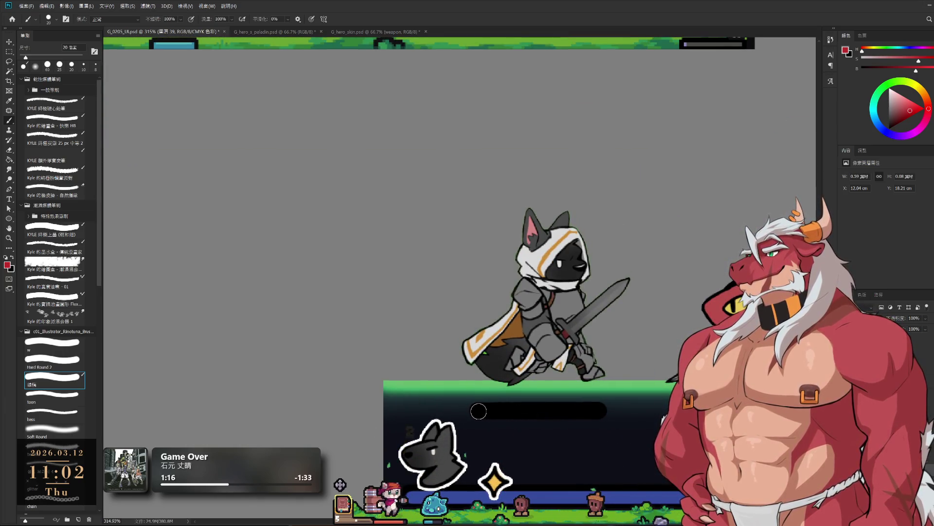
{"action": "left_click_drag", "start_coordinate": [479, 411], "coordinate": [519, 412]}
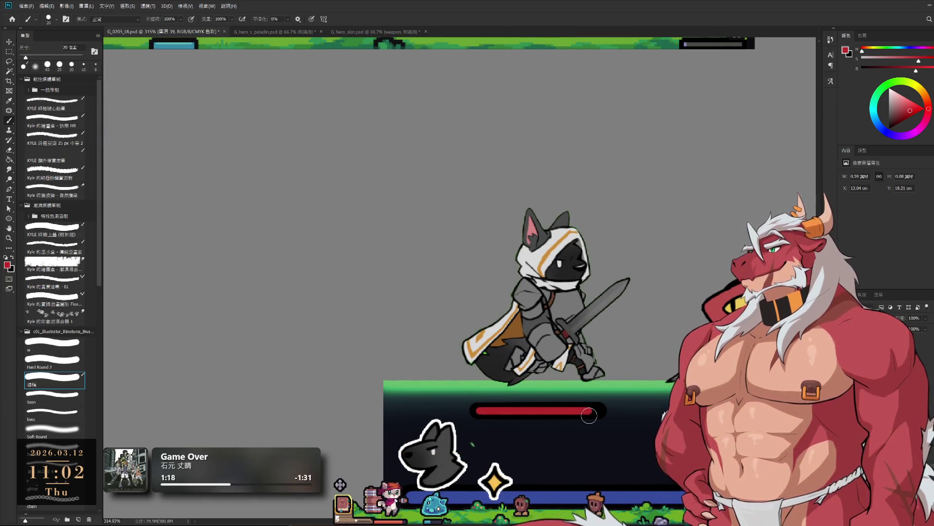
Shift the red health bar a few pixels left, snapping to the smart guide.
{"action": "scroll", "coordinate": [599, 415], "scroll_direction": "down", "scroll_amount": 2}
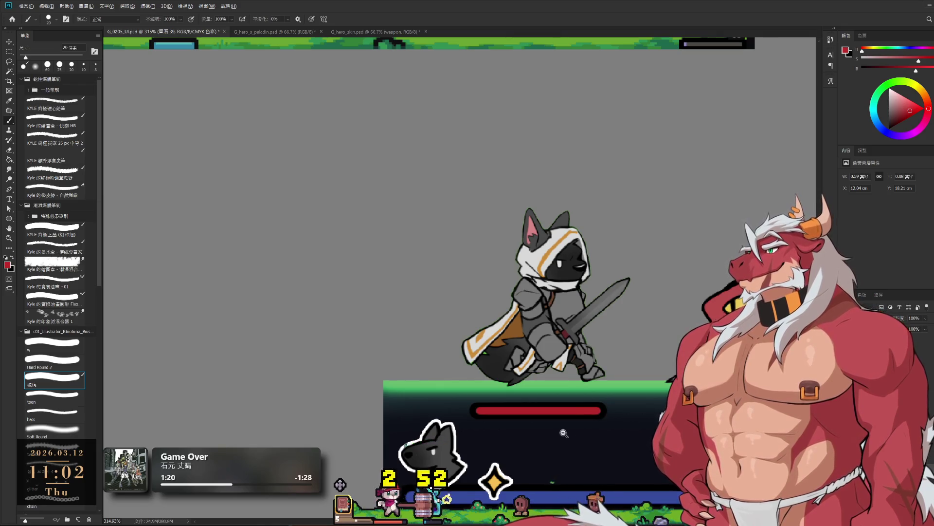
{"action": "scroll", "coordinate": [594, 417], "scroll_direction": "down", "scroll_amount": 2}
{"action": "scroll", "coordinate": [586, 421], "scroll_direction": "up", "scroll_amount": 3}
{"action": "left_click_drag", "start_coordinate": [584, 423], "coordinate": [555, 413]}
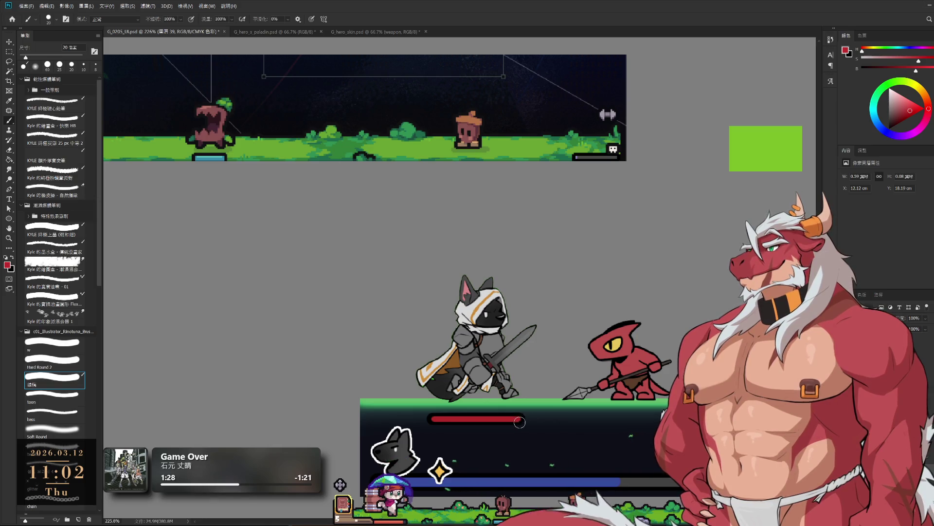
Duplicate the health bar to the lizard's side and repaint the copy with a sampled colour.
{"action": "left_click_drag", "start_coordinate": [538, 417], "coordinate": [666, 417]}
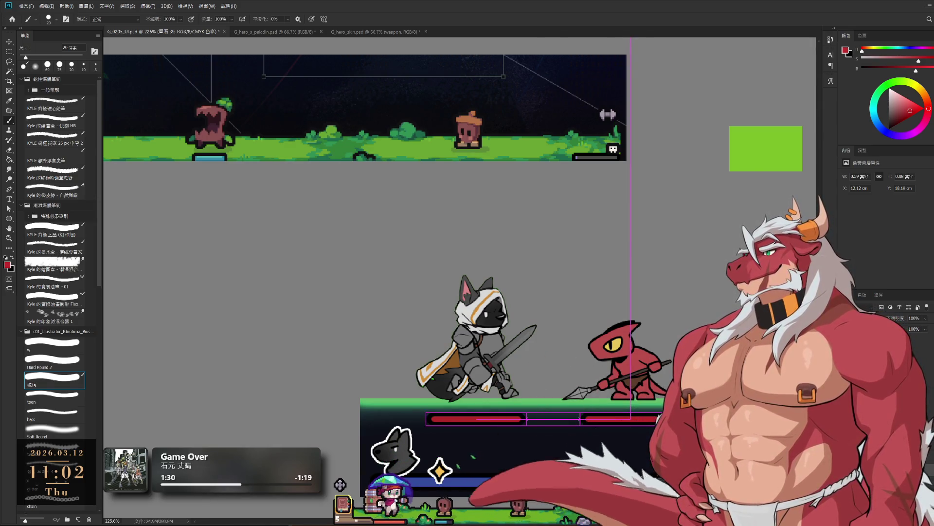
{"action": "scroll", "coordinate": [603, 395], "scroll_direction": "down", "scroll_amount": 2}
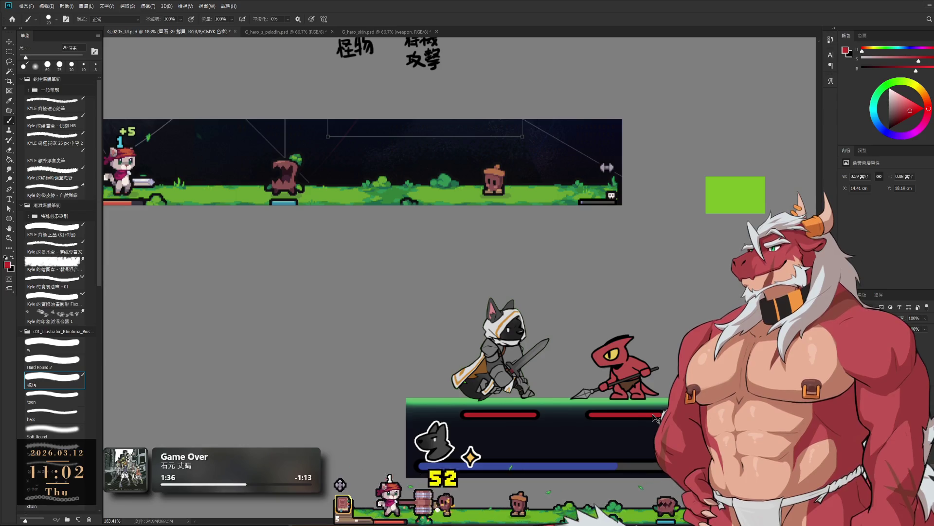
{"action": "key", "text": "i"}
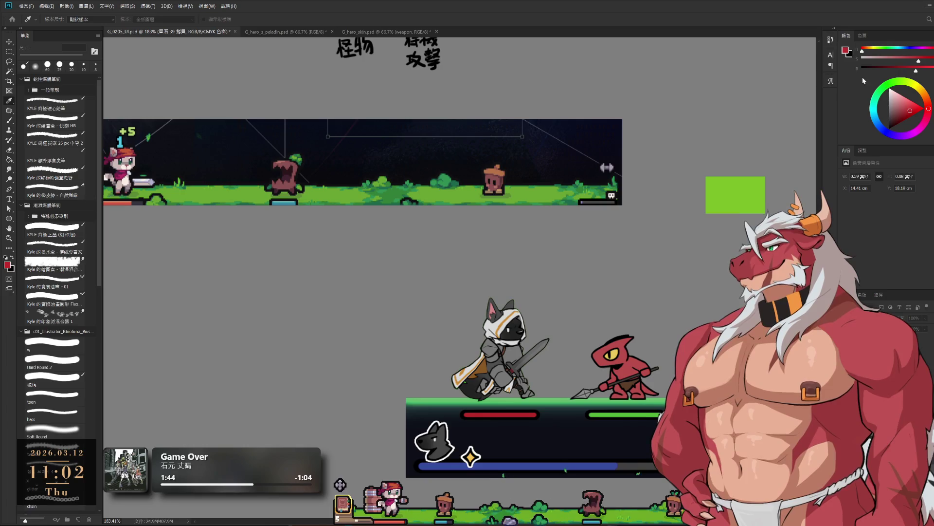
{"action": "key", "text": "b"}
Repaint the original health bar with a sampled colour and zoom out to see all mockup boards.
{"action": "left_click", "coordinate": [514, 414], "text": "ctrl"}
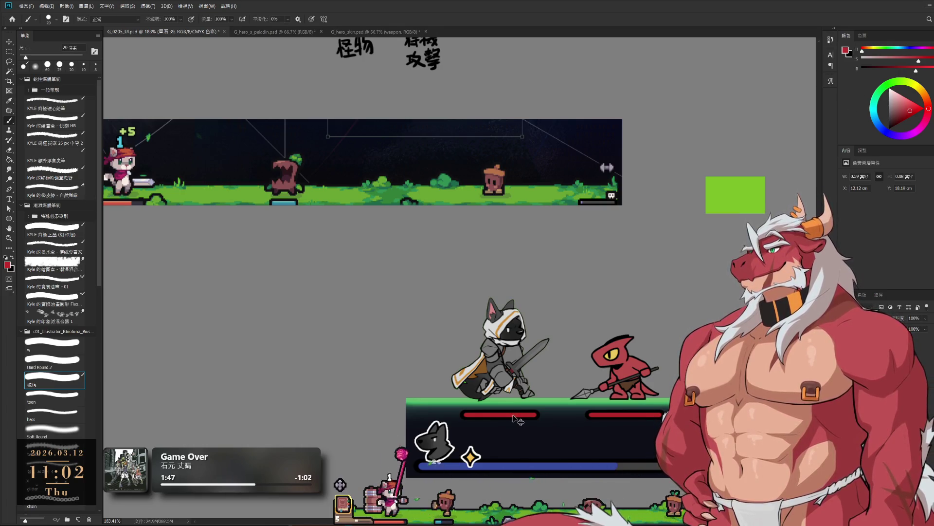
{"action": "key", "text": "i"}
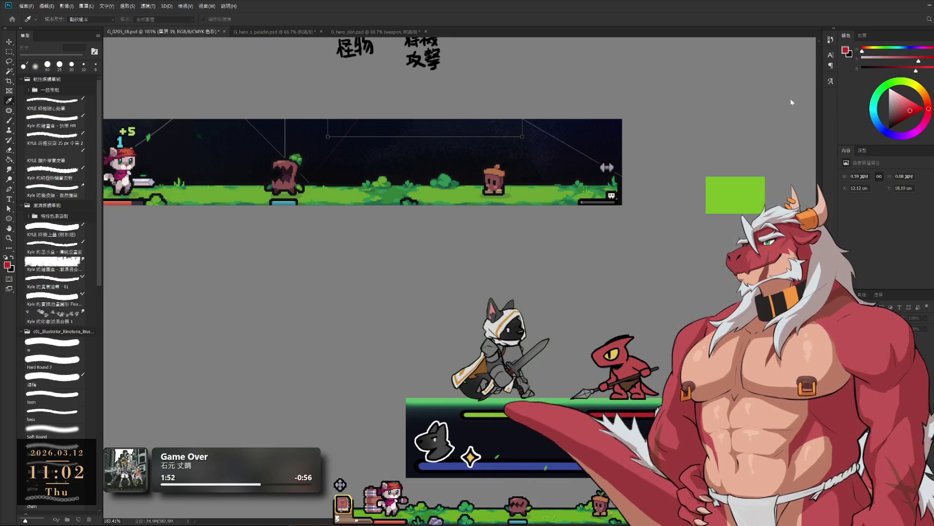
{"action": "key", "text": "b"}
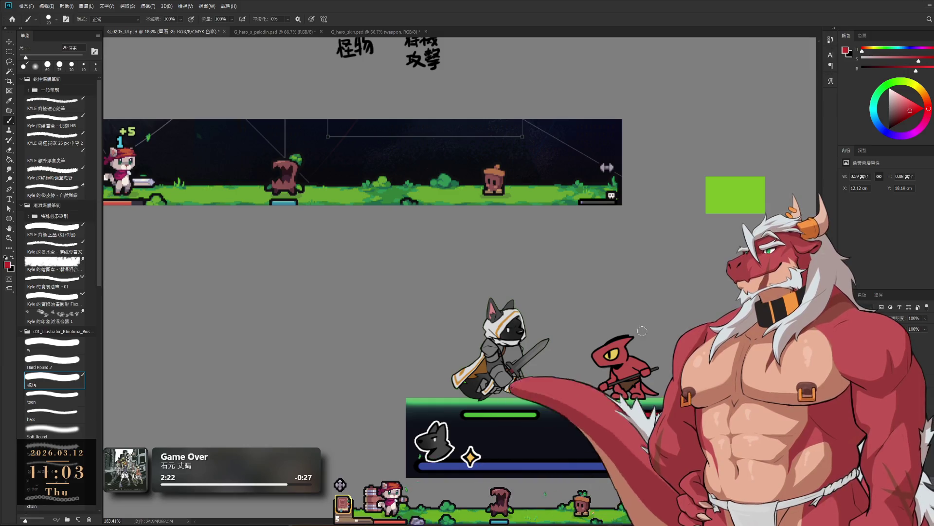
{"action": "scroll", "coordinate": [645, 331], "scroll_direction": "down", "scroll_amount": 5}
{"action": "mouse_move", "coordinate": [592, 275]}
{"action": "left_mouse_down"}
{"action": "mouse_move", "coordinate": [637, 357]}
{"action": "mouse_move", "coordinate": [625, 333]}
{"action": "left_mouse_up"}
{"action": "left_click_drag", "start_coordinate": [645, 434], "coordinate": [640, 425]}
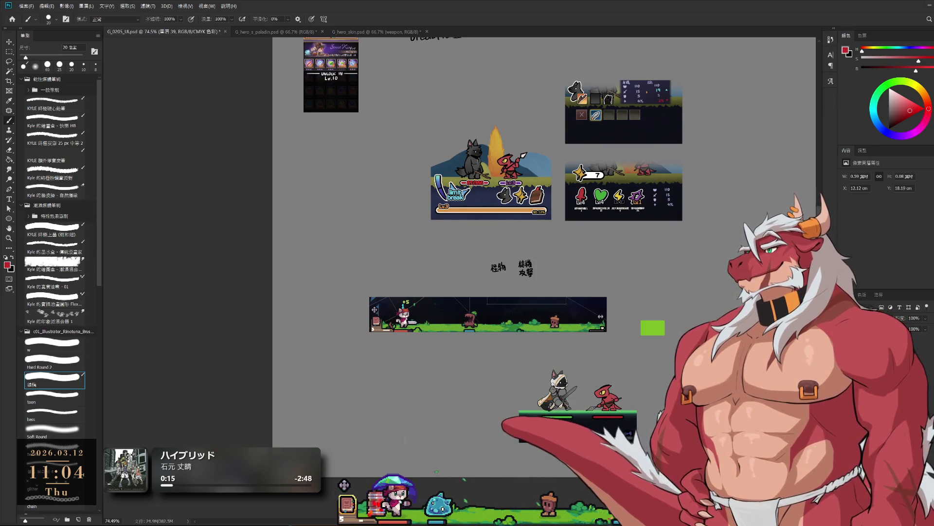
Duplicate the health bar and move the copy further right to the guide with Free Transform.
{"action": "left_click_drag", "start_coordinate": [570, 418], "coordinate": [619, 417]}
{"action": "key", "text": "ctrl+t"}
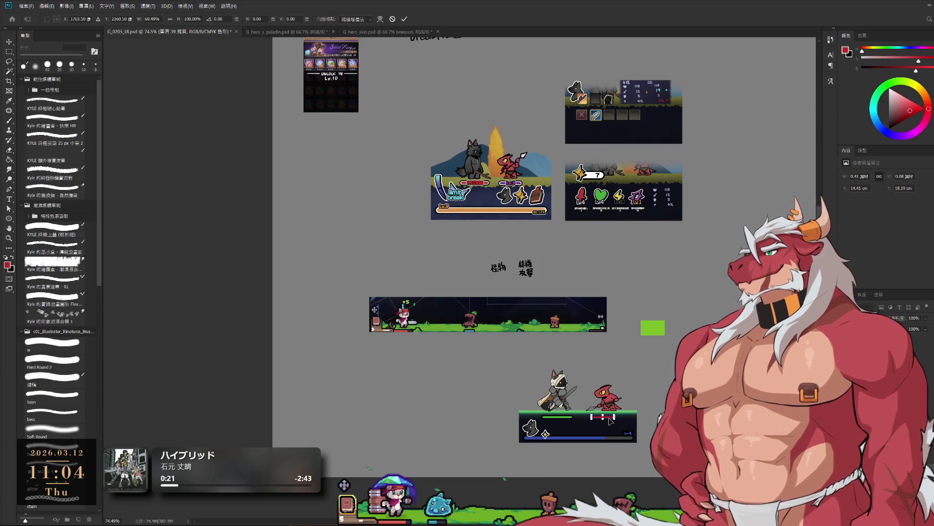
{"action": "left_click_drag", "start_coordinate": [610, 421], "coordinate": [618, 420]}
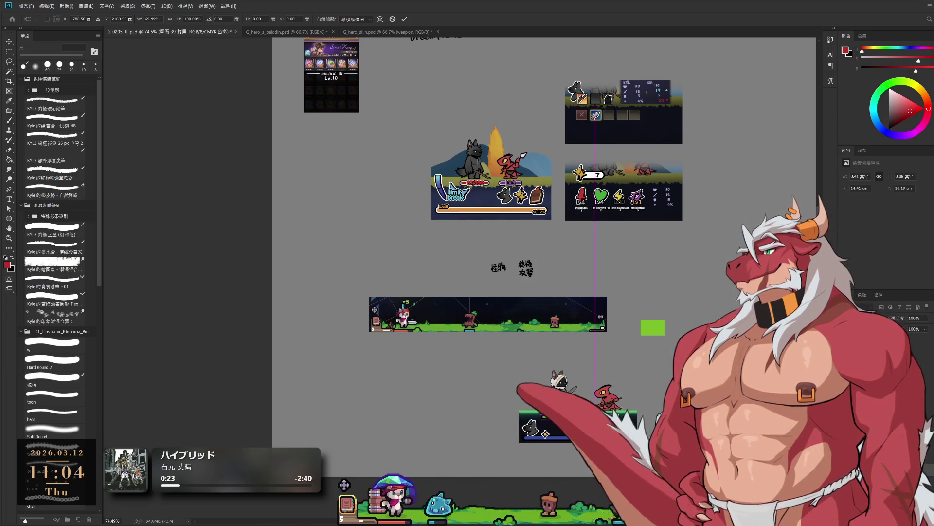
{"action": "key", "text": "Return"}
{"action": "left_click", "coordinate": [53, 377]}
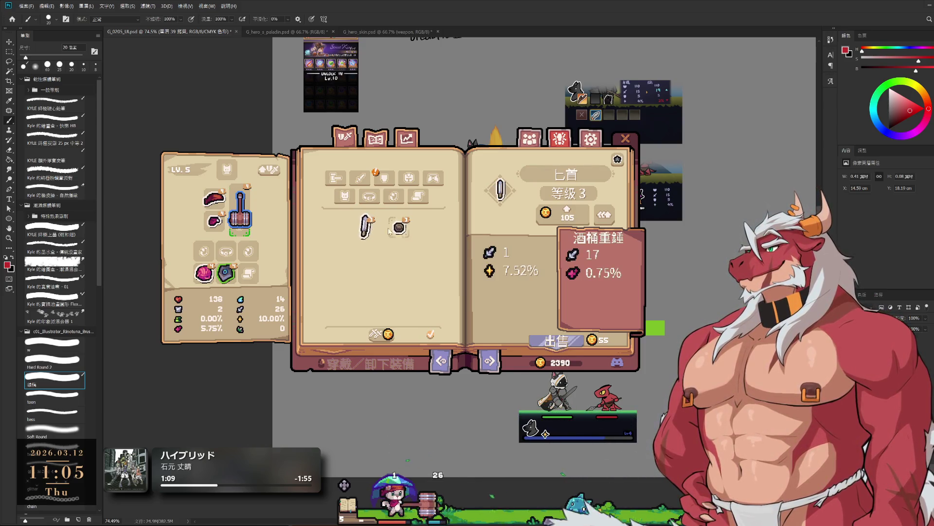
Equip the level 4 barrel hammer and browse the Collection, Multiplayer, Settings and Stats pages.
{"action": "left_click", "coordinate": [242, 217]}
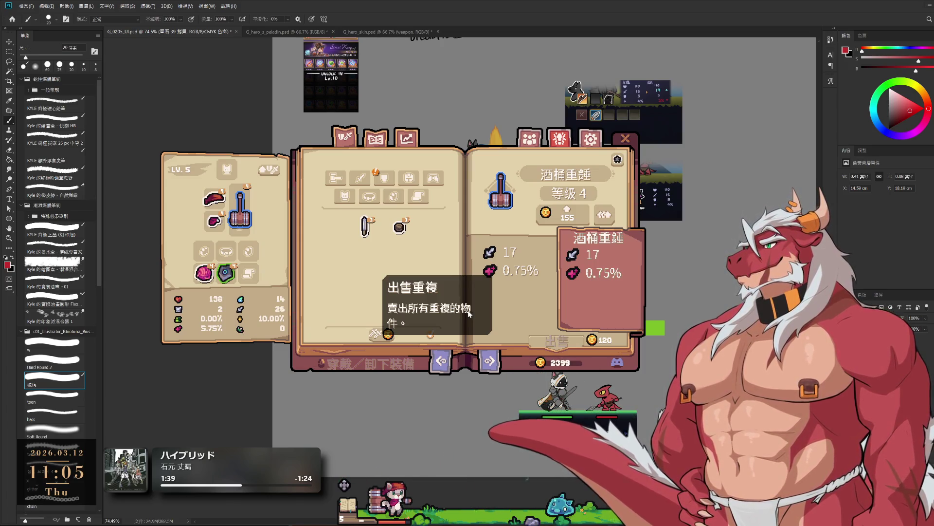
{"action": "left_click", "coordinate": [493, 362]}
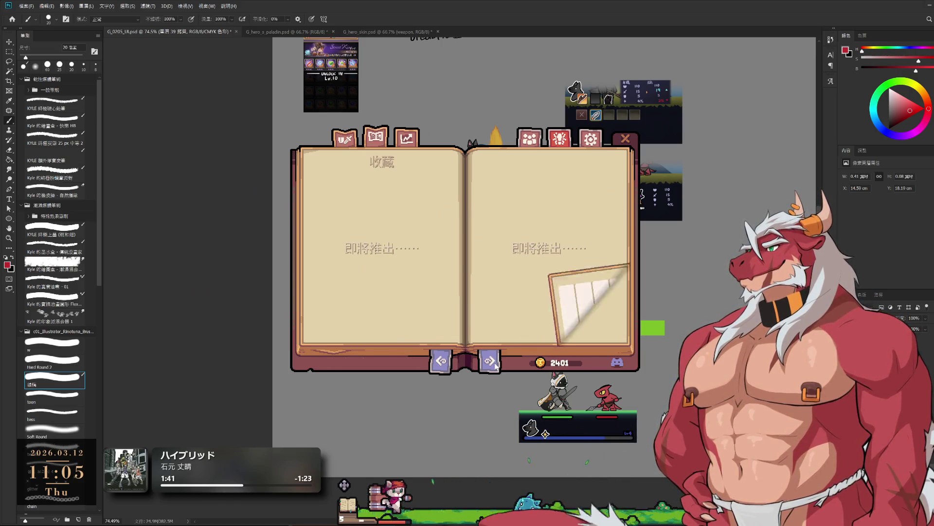
{"action": "left_click", "coordinate": [493, 362]}
{"action": "left_click", "coordinate": [492, 362]}
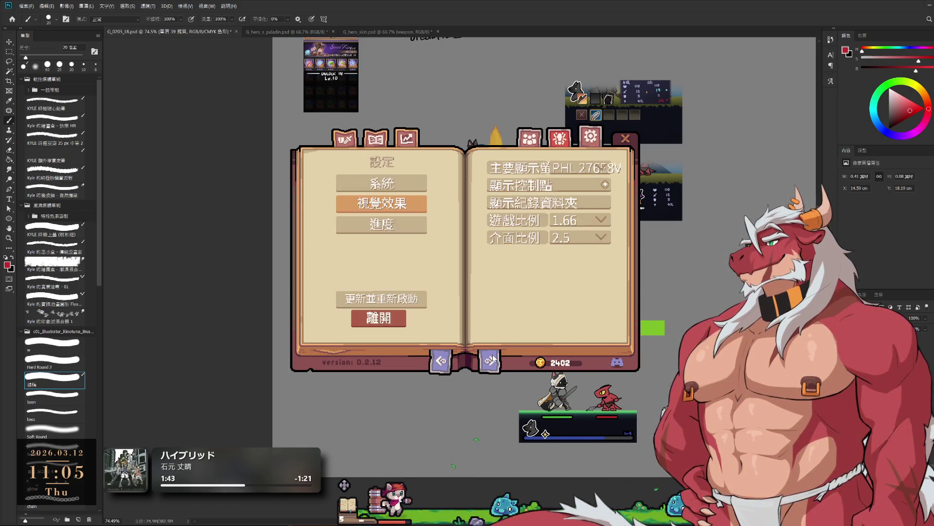
{"action": "left_click", "coordinate": [492, 360]}
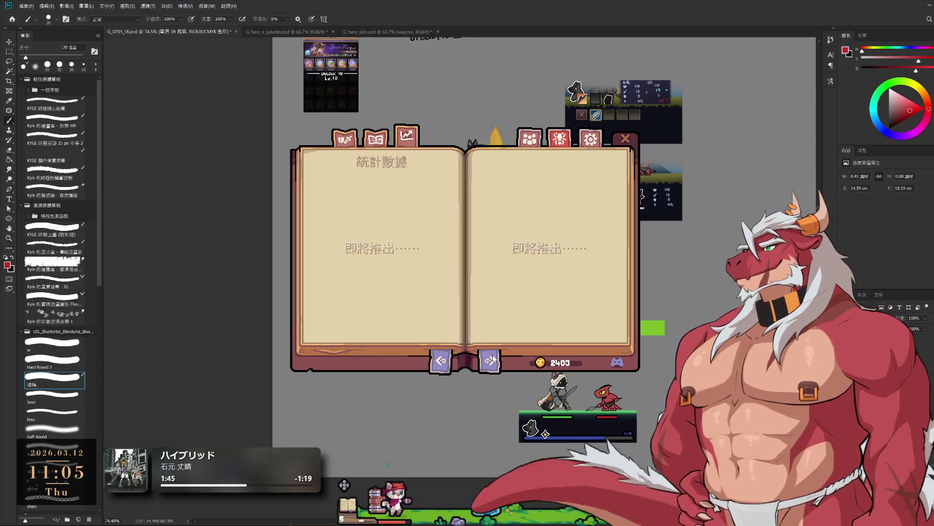
{"action": "left_click", "coordinate": [490, 359]}
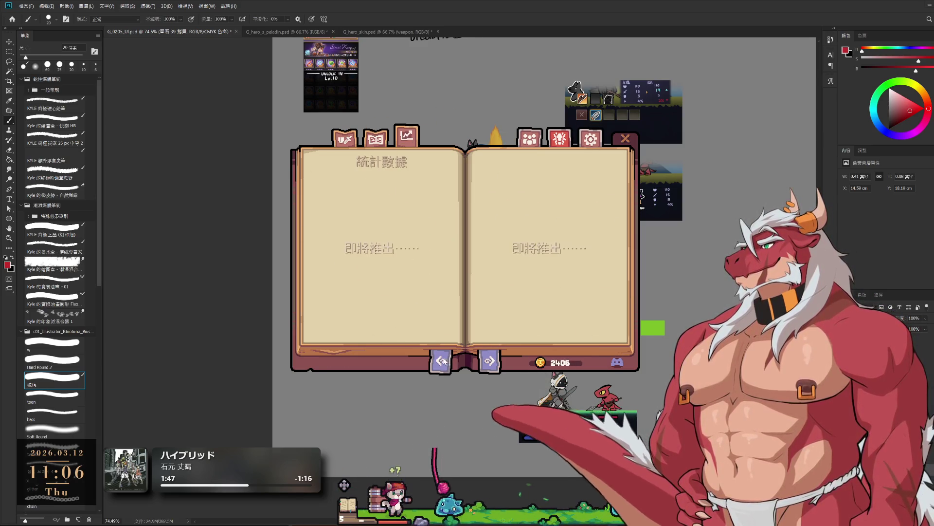
Return to the equipment page, try the shield and category filters, then close the inventory book.
{"action": "left_click", "coordinate": [345, 141]}
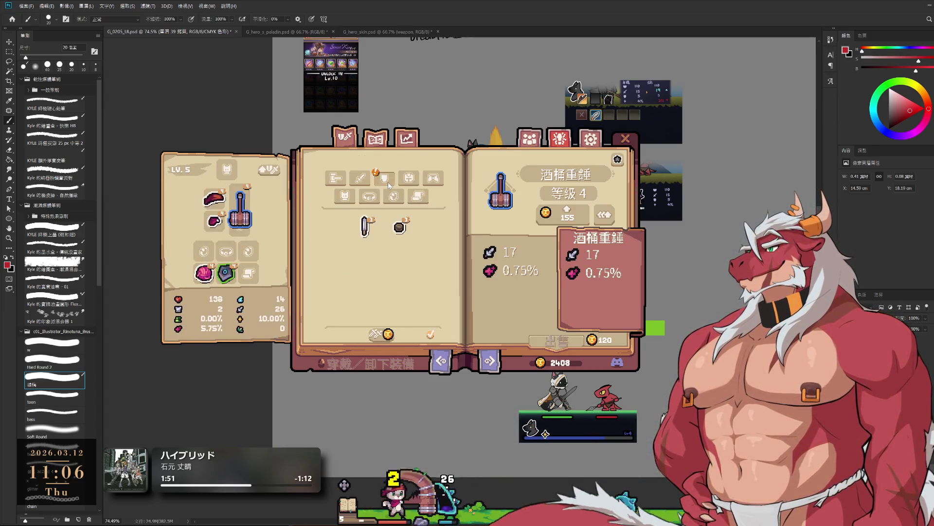
{"action": "left_click", "coordinate": [387, 183]}
{"action": "left_click", "coordinate": [329, 181]}
{"action": "left_click", "coordinate": [330, 181]}
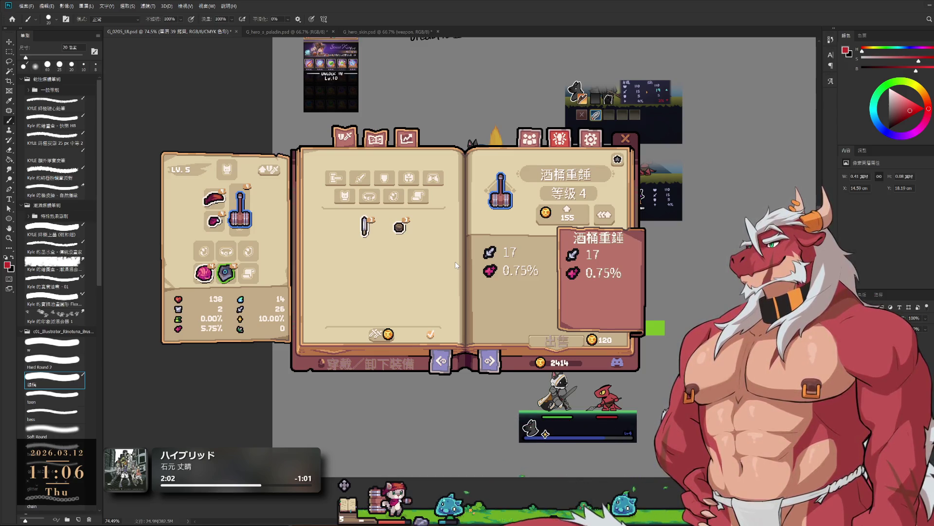
{"action": "left_click", "coordinate": [633, 139]}
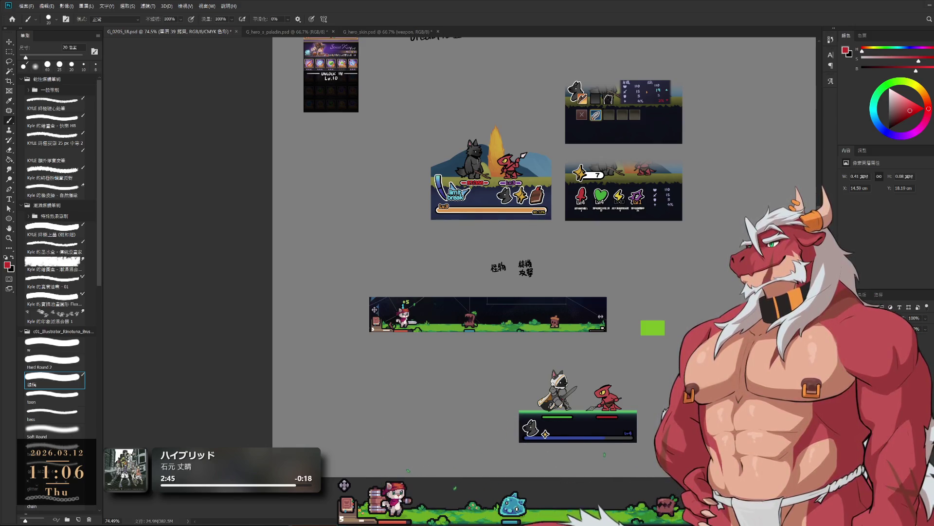
{"action": "left_click", "coordinate": [348, 509]}
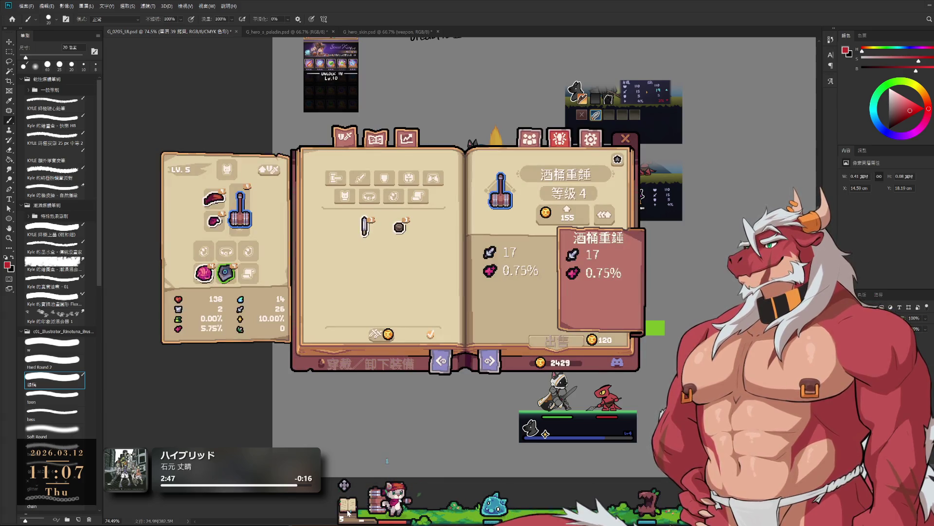
{"action": "left_click", "coordinate": [348, 506]}
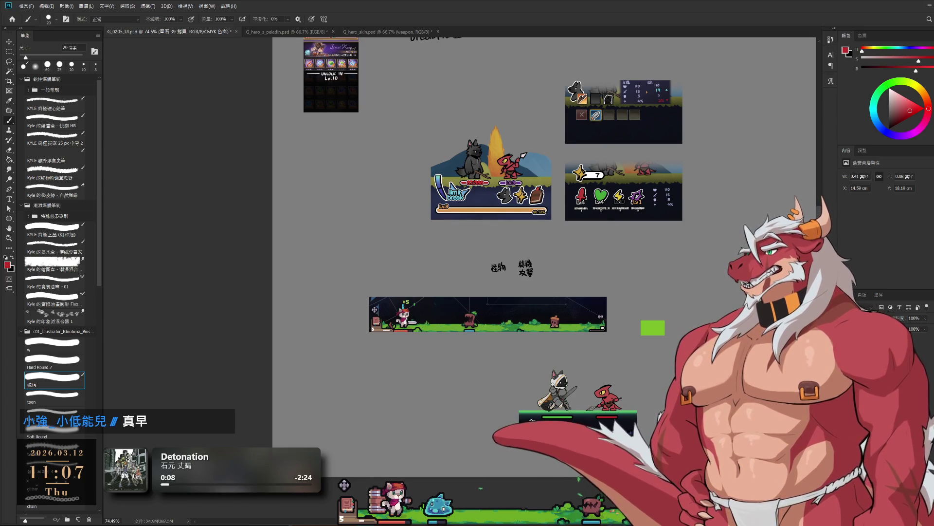
{"action": "scroll", "coordinate": [633, 404], "scroll_direction": "up", "scroll_amount": 1}
Zoom the canvas to about 133% around the lower battle panels and the banner above them.
{"action": "scroll", "coordinate": [633, 404], "scroll_direction": "up", "scroll_amount": 2}
{"action": "scroll", "coordinate": [633, 403], "scroll_direction": "up", "scroll_amount": 1}
{"action": "scroll", "coordinate": [641, 401], "scroll_direction": "up", "scroll_amount": 1}
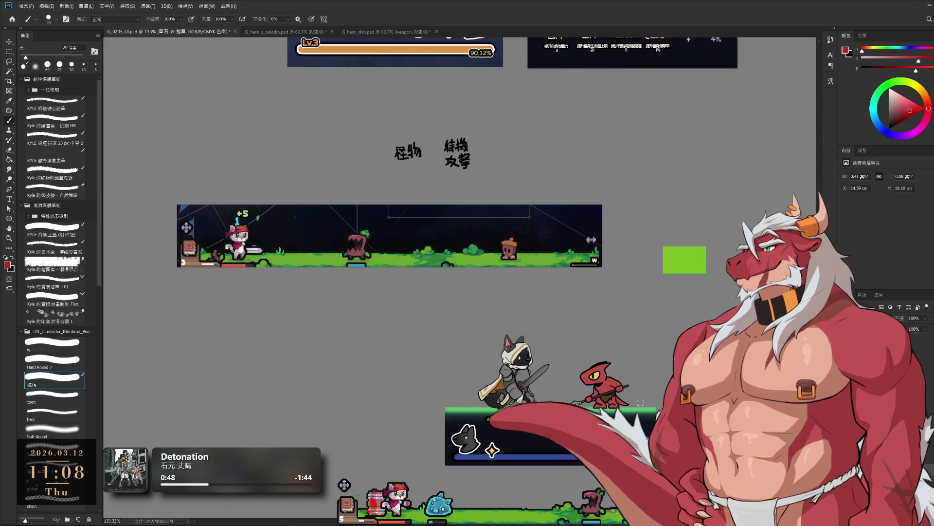
{"action": "key", "text": "l"}
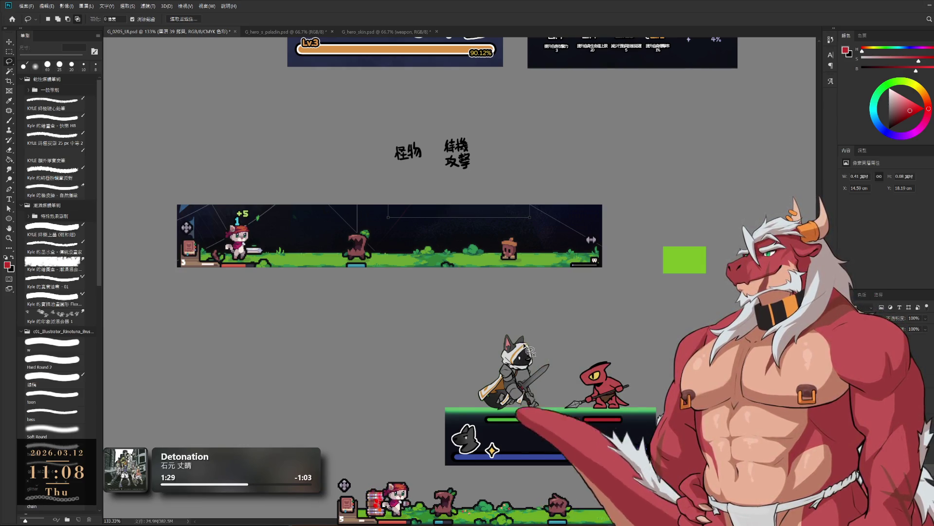
{"action": "mouse_move", "coordinate": [577, 395]}
{"action": "left_mouse_down"}
{"action": "mouse_move", "coordinate": [423, 328]}
{"action": "mouse_move", "coordinate": [531, 287]}
{"action": "left_mouse_up"}
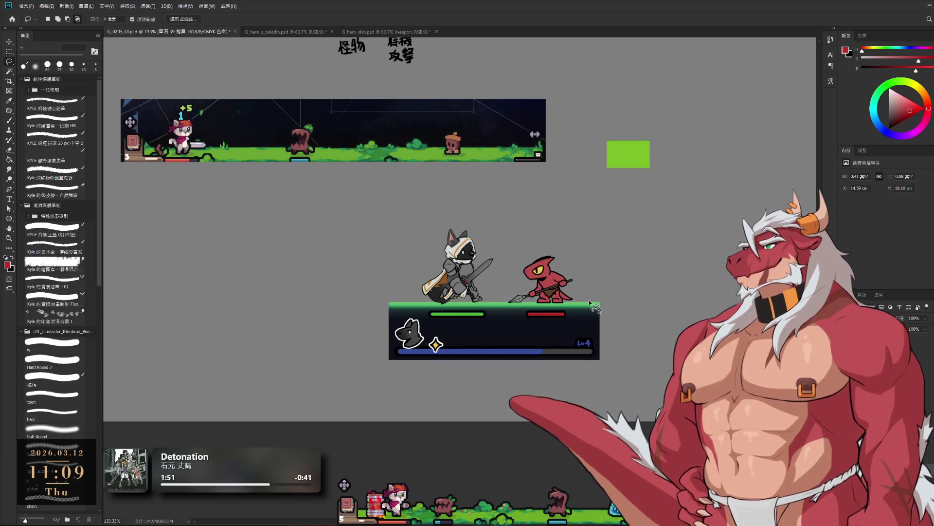
{"action": "scroll", "coordinate": [482, 292], "scroll_direction": "up", "scroll_amount": 1, "text": "alt"}
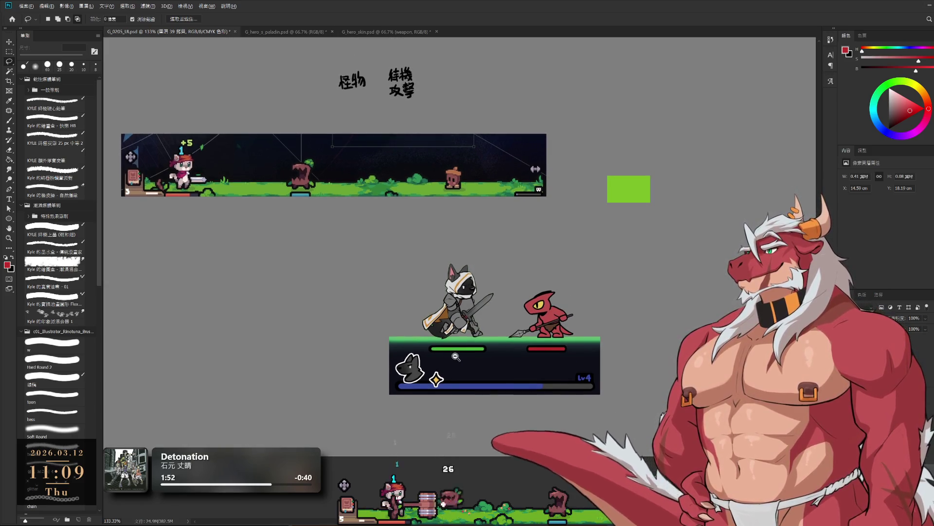
{"action": "left_click_drag", "start_coordinate": [491, 352], "coordinate": [486, 361]}
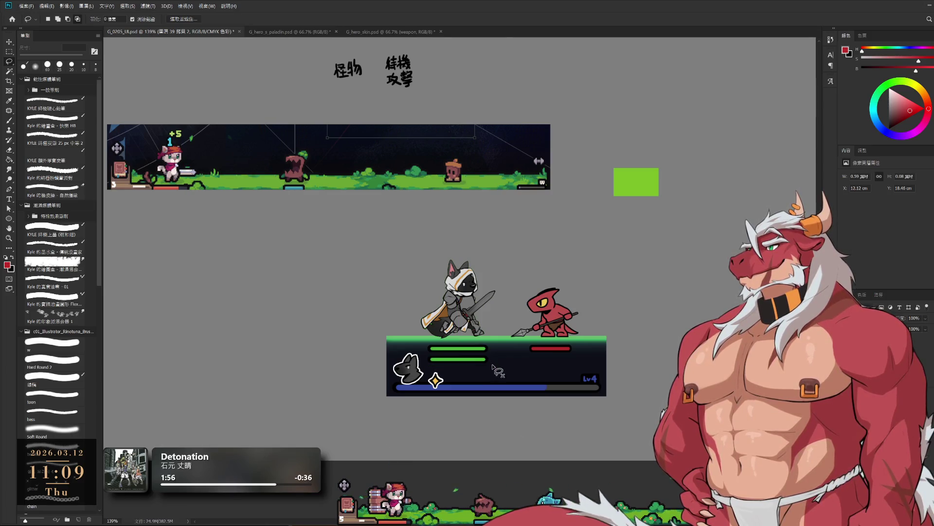
Zoom in on the duplicated green bar under the knight's health bar and ready the Brush with default colours.
{"action": "scroll", "coordinate": [560, 414], "scroll_direction": "up", "scroll_amount": 3}
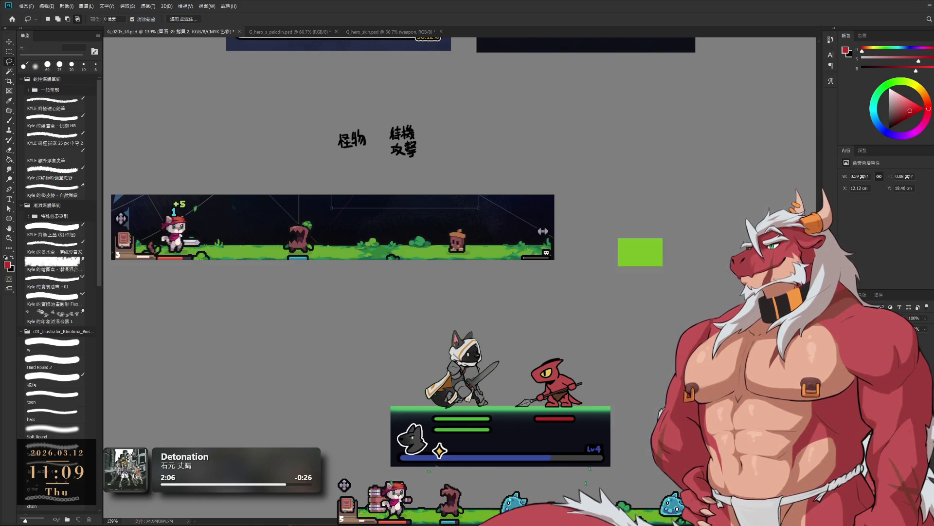
{"action": "scroll", "coordinate": [501, 350], "scroll_direction": "up", "scroll_amount": 4}
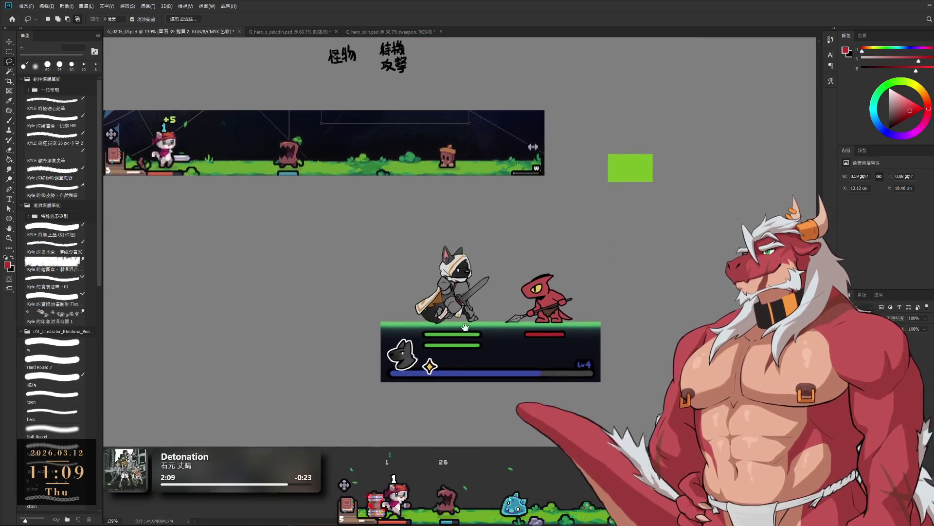
{"action": "key", "text": "b"}
{"action": "key", "text": "d"}
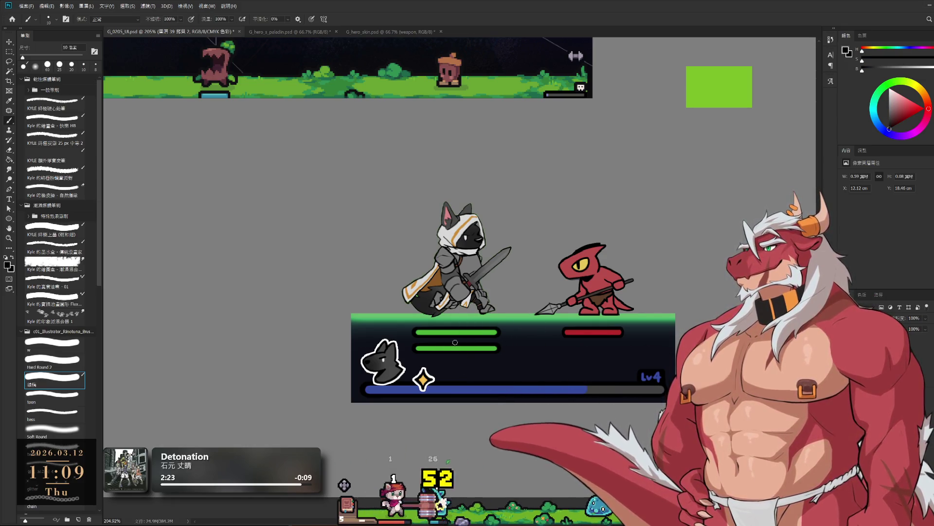
Paint a divider splitting the lower bar into two segments and recolour it blue.
{"action": "key", "text": "l"}
{"action": "key", "text": "b"}
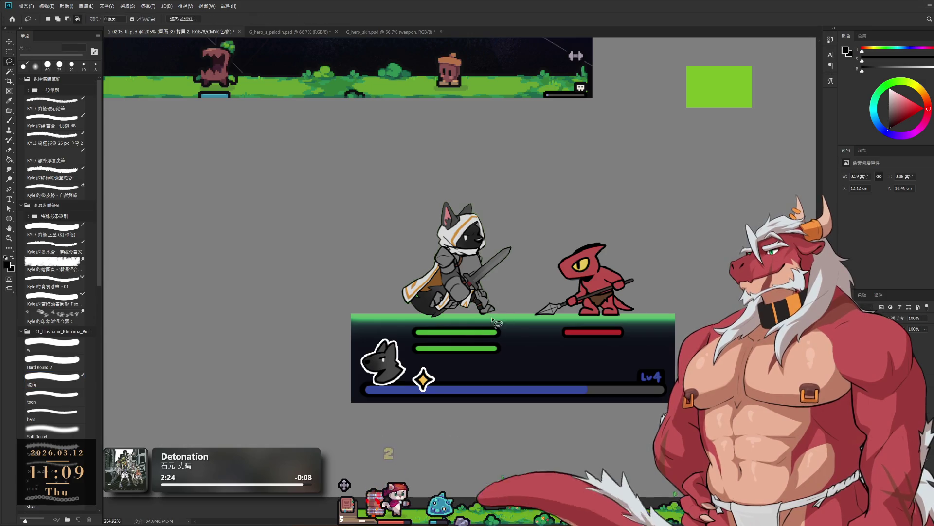
{"action": "left_click_drag", "start_coordinate": [457, 344], "coordinate": [457, 352]}
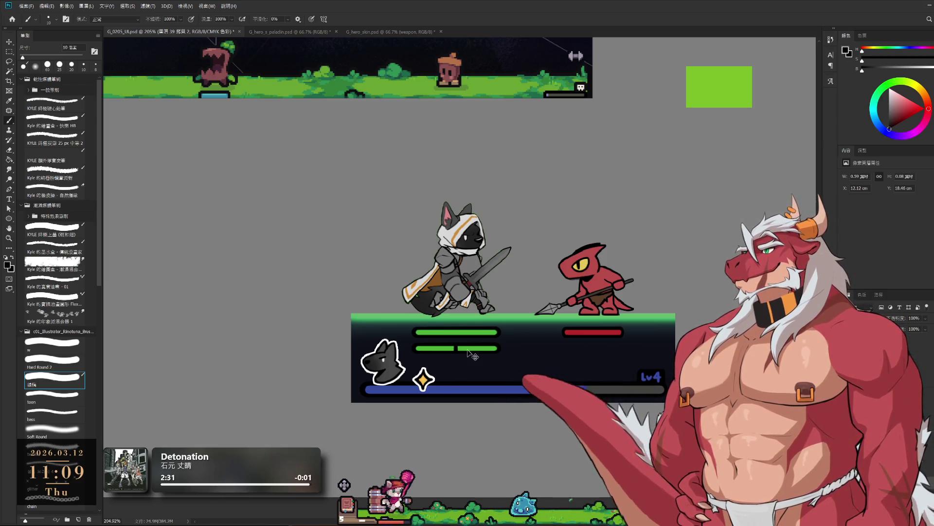
{"action": "key", "text": "i"}
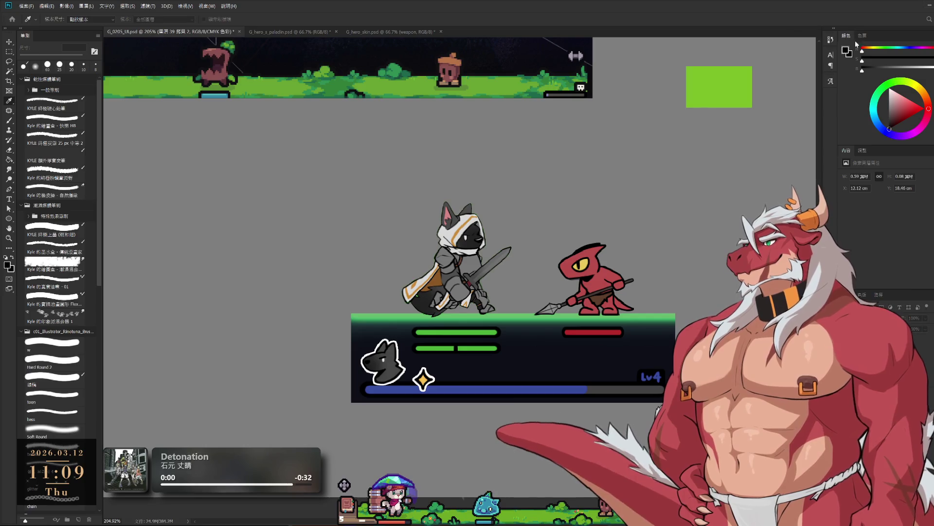
{"action": "key", "text": "ctrl+z"}
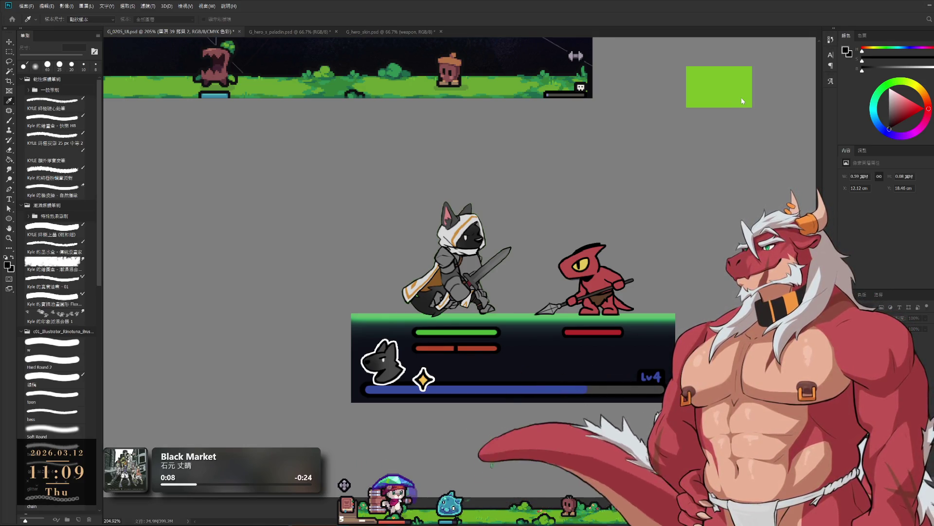
{"action": "key", "text": "ctrl+z"}
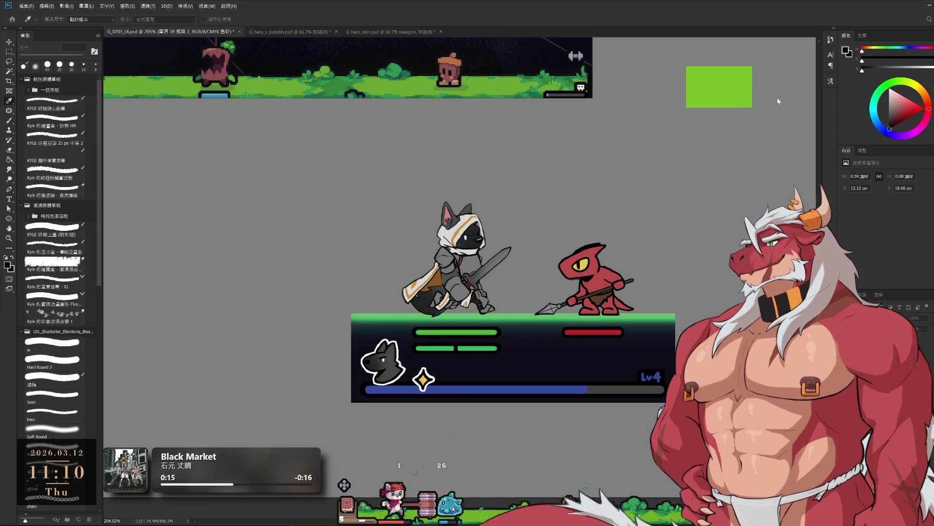
{"action": "key", "text": "ctrl+z"}
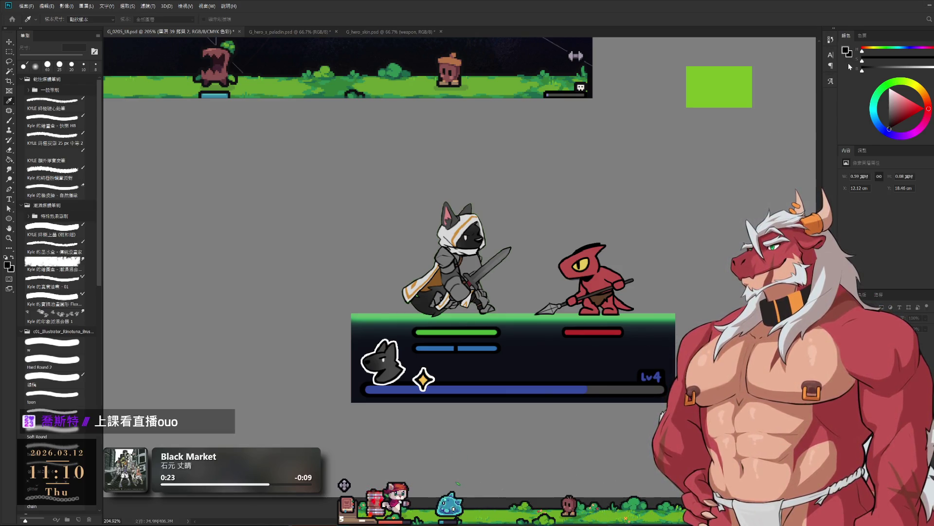
Nudge the blue bar up toward the health bar and select the XP bar's layer 35.
{"action": "key", "text": "b"}
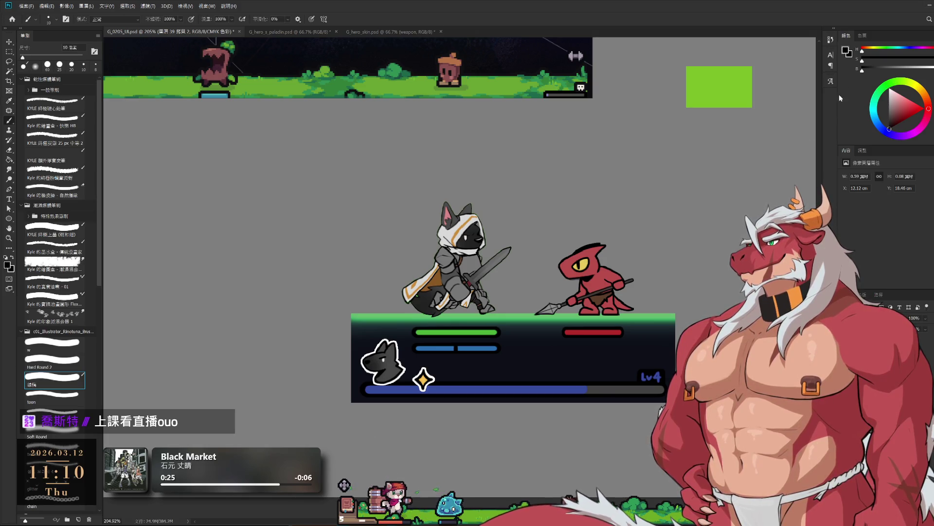
{"action": "left_click_drag", "start_coordinate": [468, 353], "coordinate": [464, 350]}
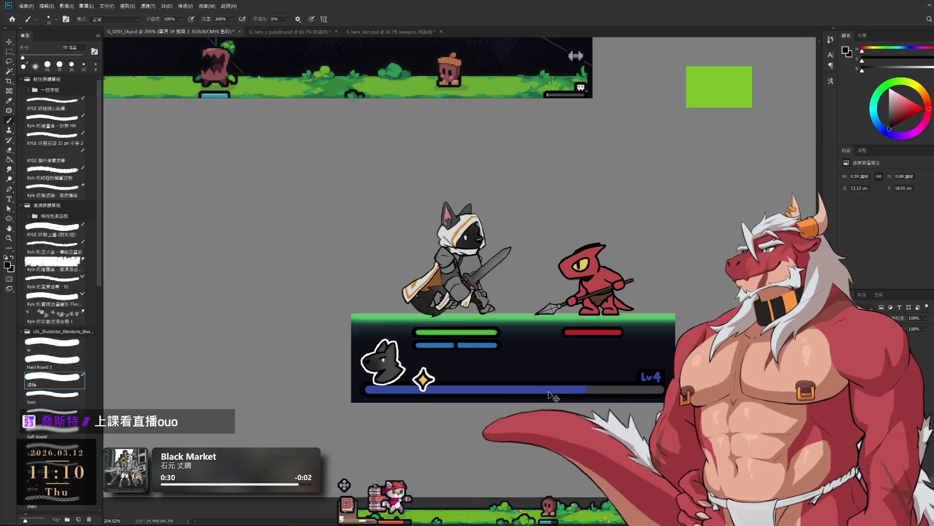
{"action": "left_click", "coordinate": [891, 341]}
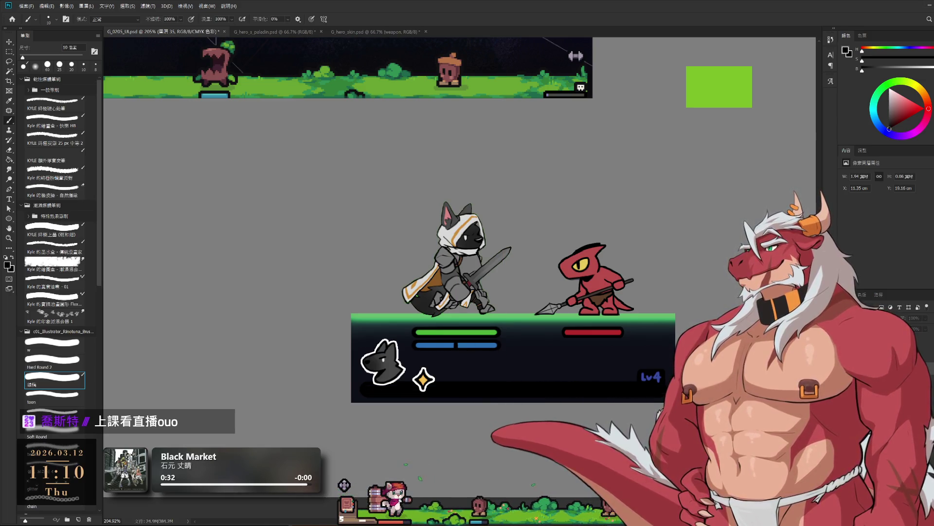
Recolour the long Lv4 XP bar along the bottom of the battle panel from blue to gold.
{"action": "key", "text": "i"}
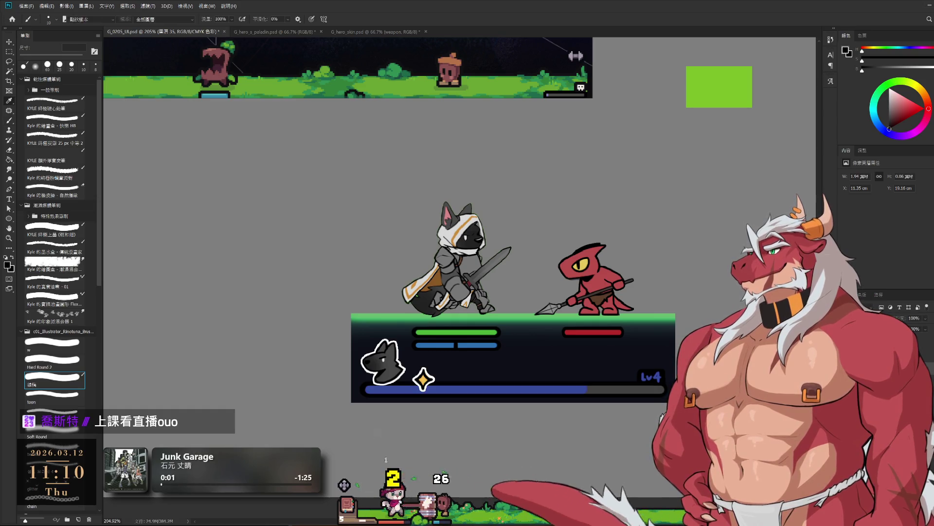
{"action": "left_click", "coordinate": [748, 101]}
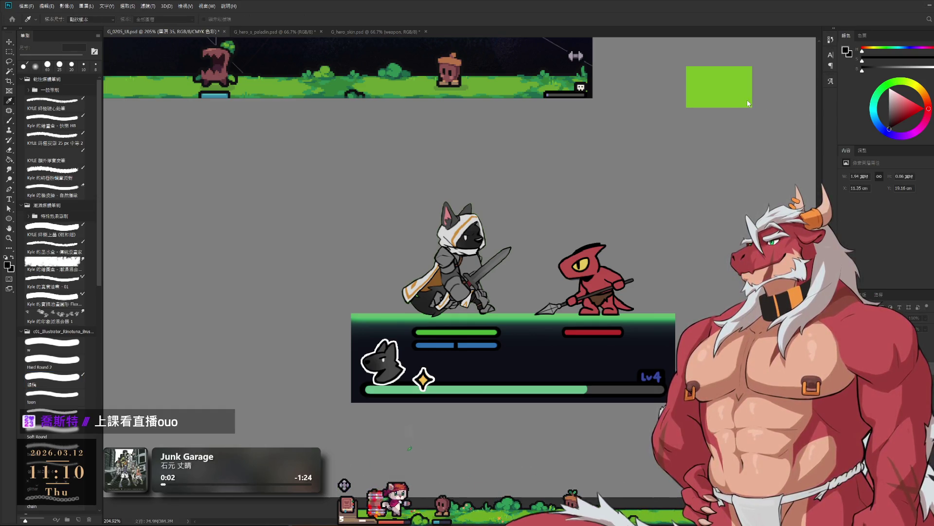
{"action": "key", "text": "ctrl+z"}
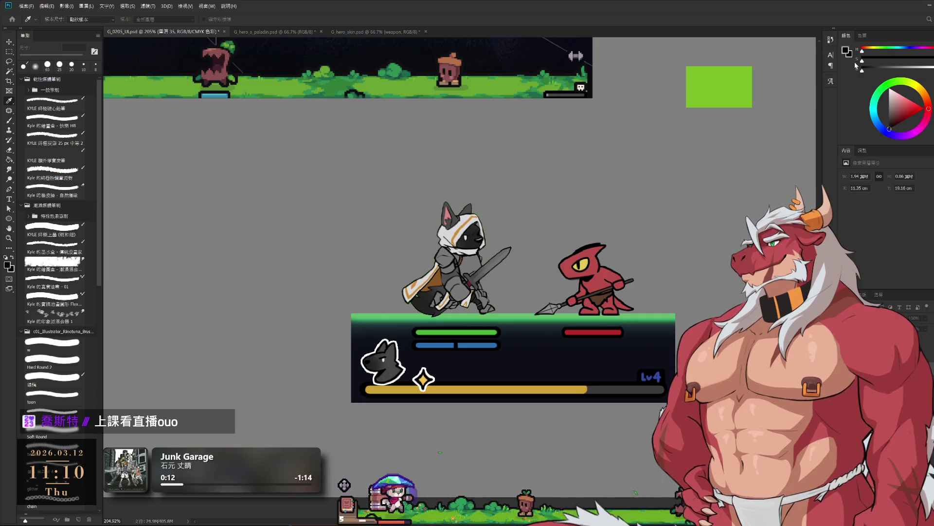
{"action": "key", "text": "b"}
{"action": "left_click_drag", "start_coordinate": [665, 184], "coordinate": [673, 241]}
{"action": "scroll", "coordinate": [672, 242], "scroll_direction": "down", "scroll_amount": 3}
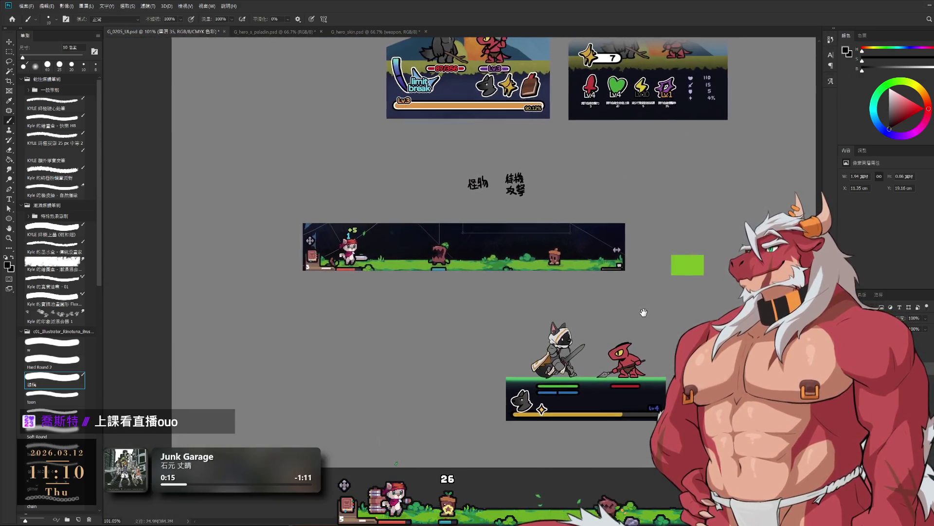
{"action": "left_click_drag", "start_coordinate": [736, 252], "coordinate": [652, 308]}
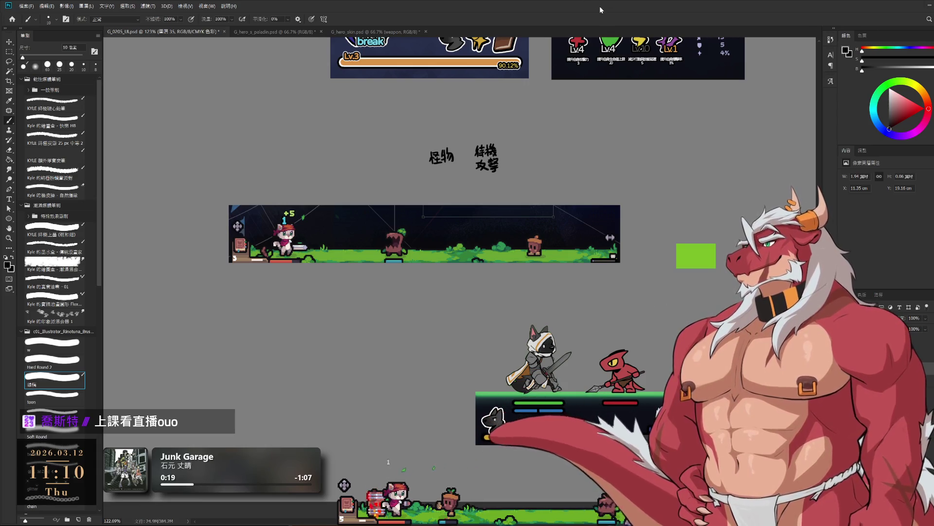
{"action": "left_click_drag", "start_coordinate": [675, 339], "coordinate": [498, 200]}
{"action": "scroll", "coordinate": [498, 201], "scroll_direction": "up", "scroll_amount": 5}
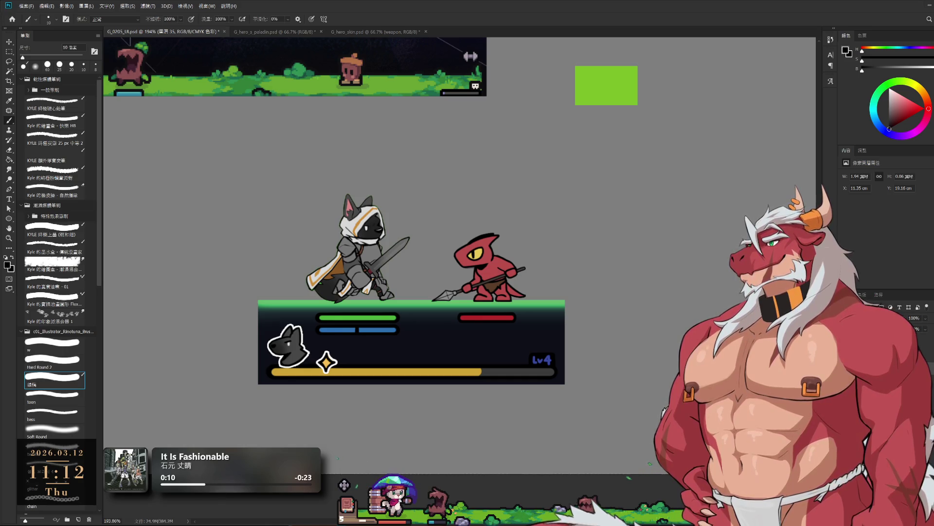
Select the cat-head icon and star layer and compare it with and without the white outline.
{"action": "key", "text": "alt+bracketleft"}
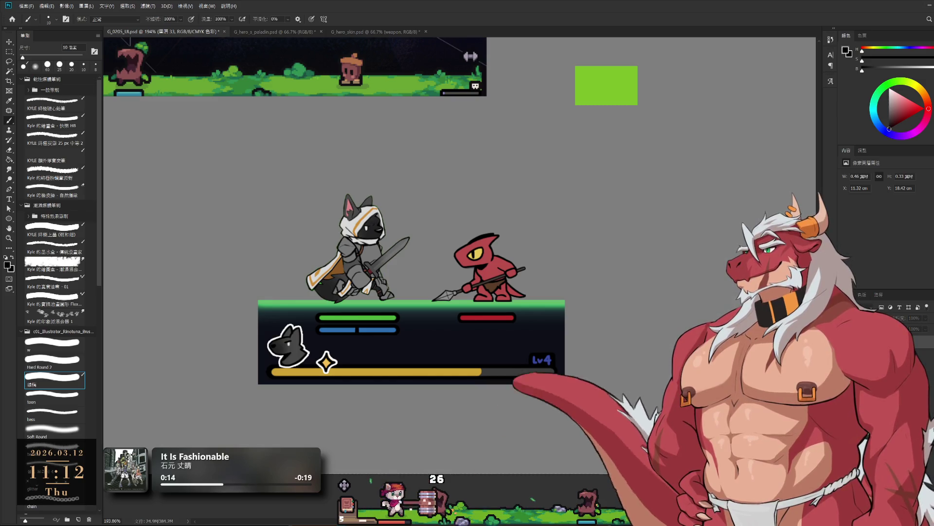
{"action": "key", "text": "ctrl+comma"}
{"action": "key", "text": "ctrl+comma"}
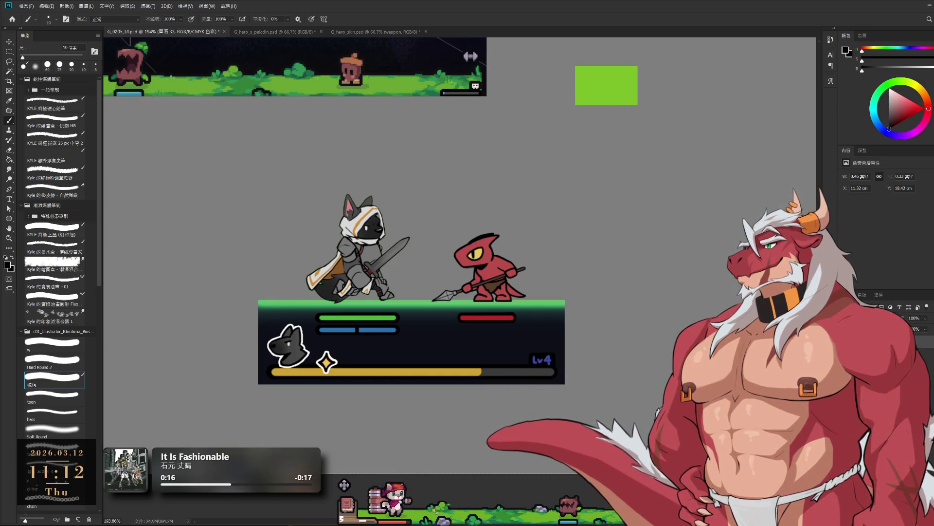
{"action": "key", "text": "ctrl+comma"}
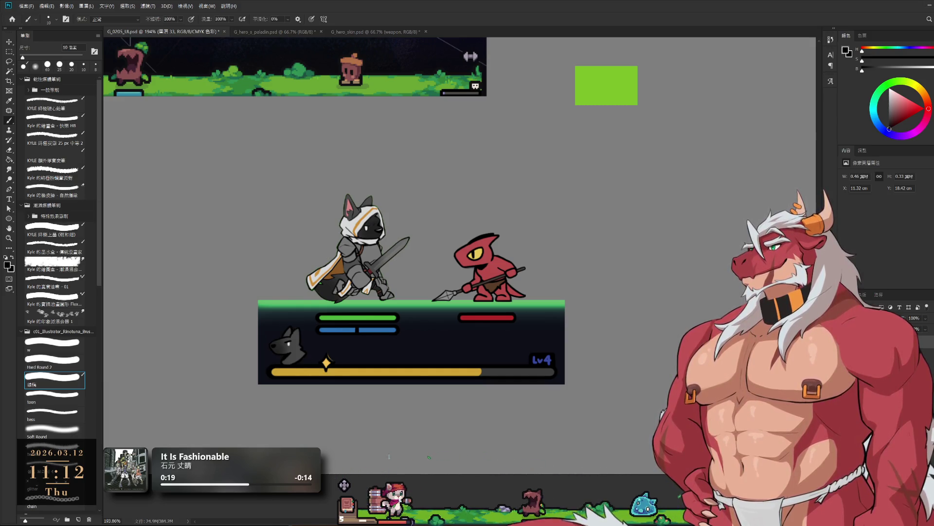
{"action": "key", "text": "ctrl+comma"}
{"action": "key", "text": "h"}
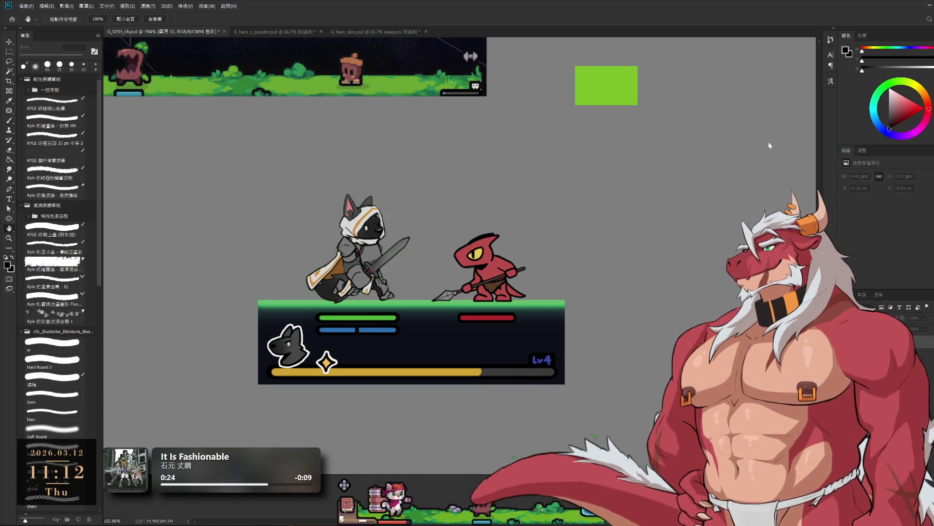
Try a thicker outline, then cyan, and settle on a dark blue outline for the cat icon.
{"action": "key", "text": "ctrl+comma"}
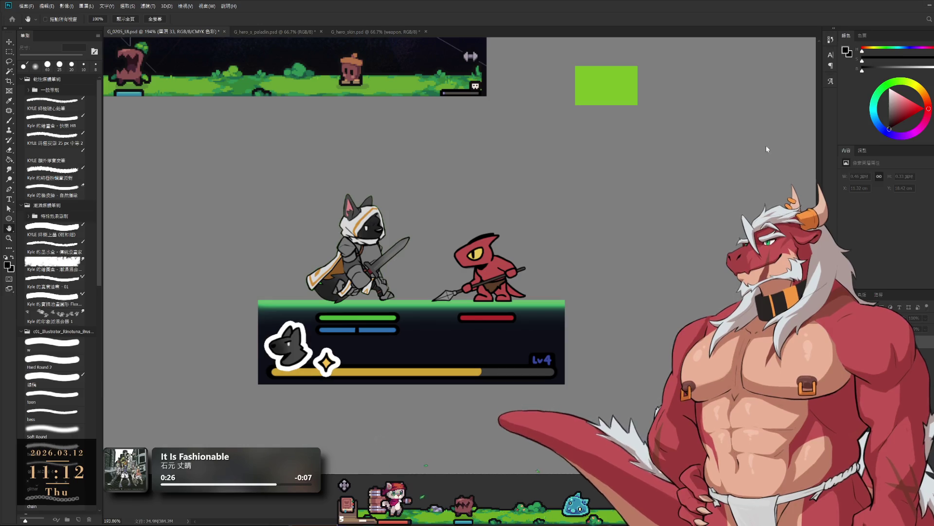
{"action": "key", "text": "ctrl+comma"}
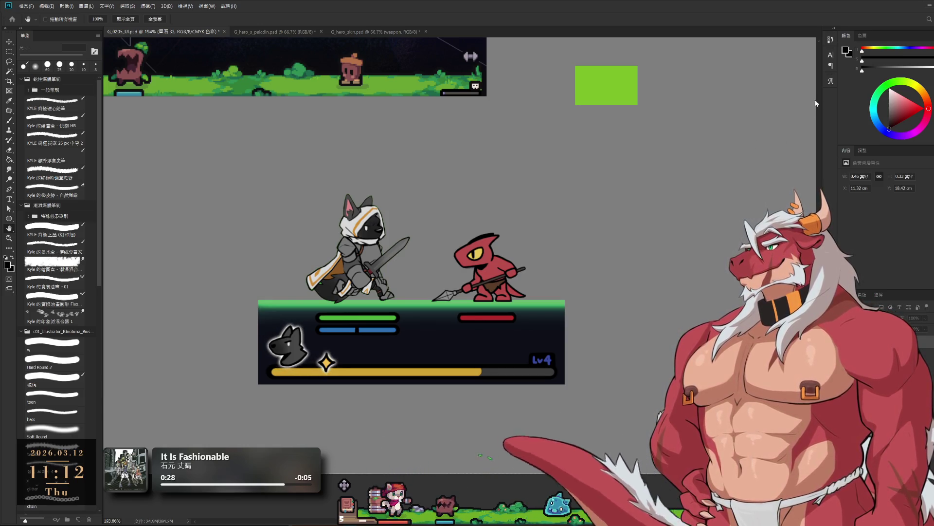
{"action": "key", "text": "i"}
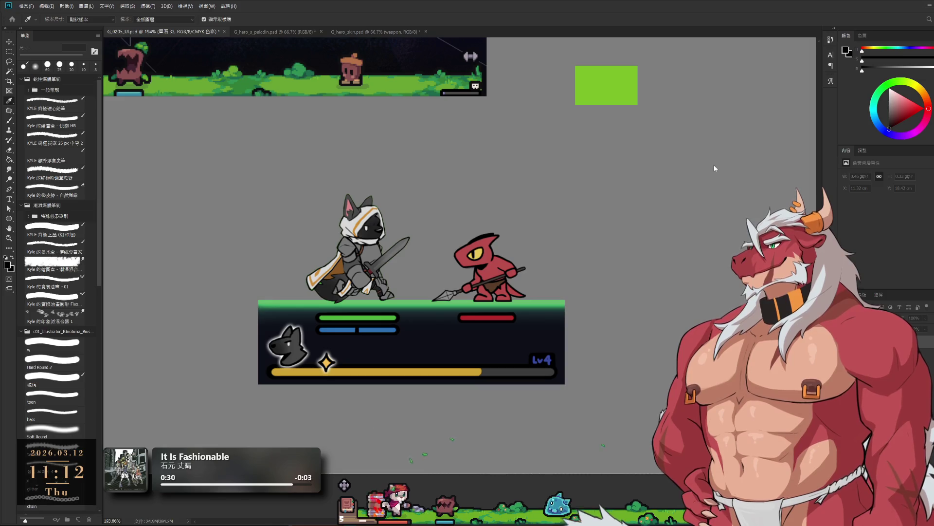
{"action": "key", "text": "ctrl+comma"}
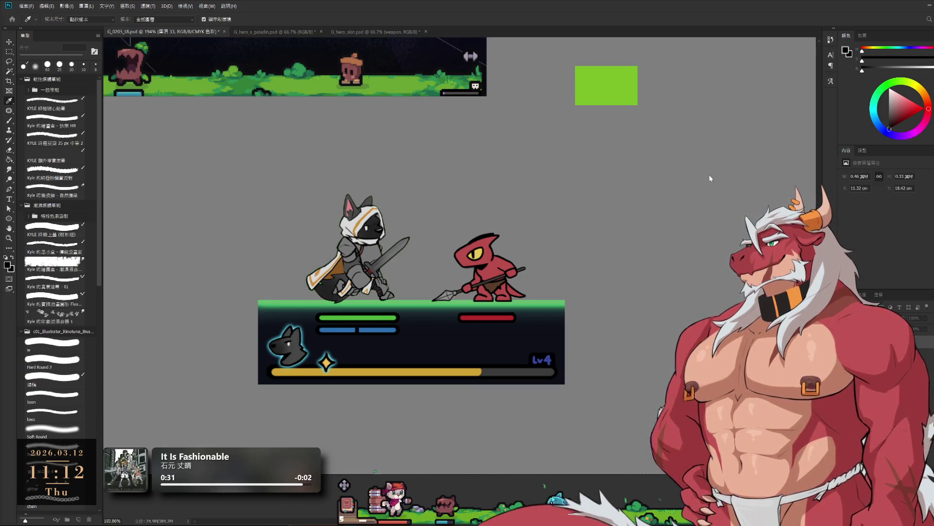
{"action": "key", "text": "ctrl+comma"}
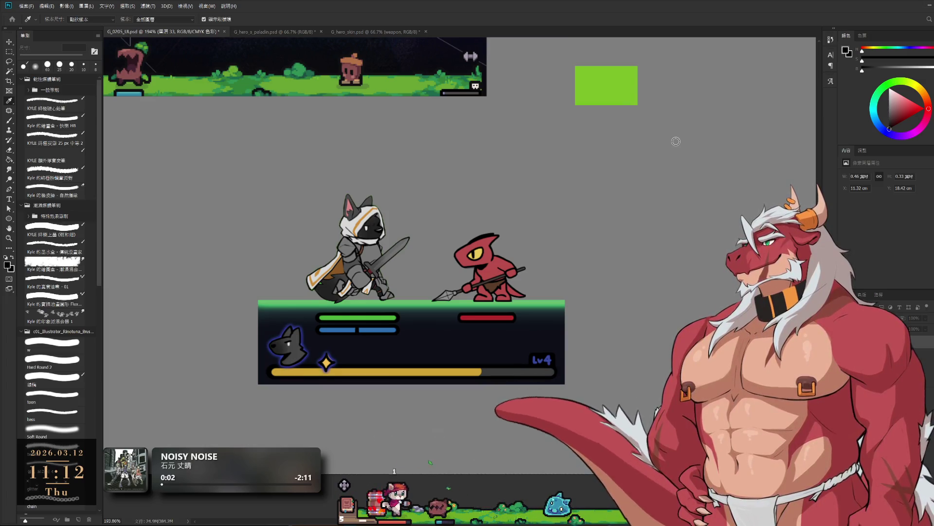
{"action": "key", "text": "h"}
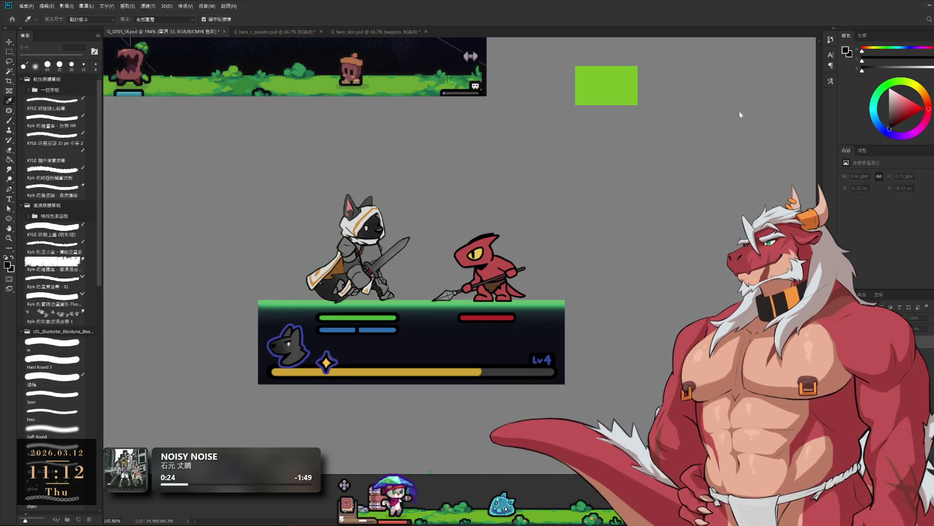
Open the game's equipment book showing the level 4 barrel hammer's stats for reference.
{"action": "key", "text": "i"}
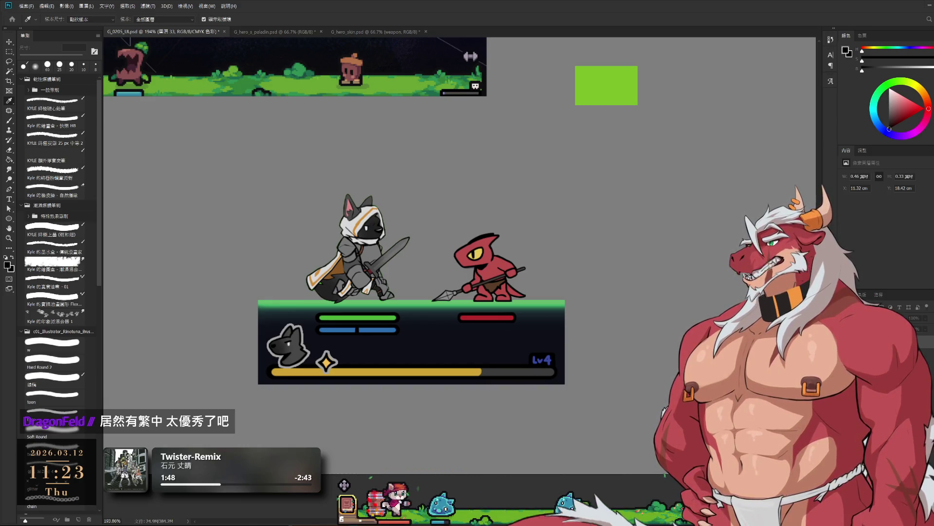
{"action": "left_click", "coordinate": [348, 507]}
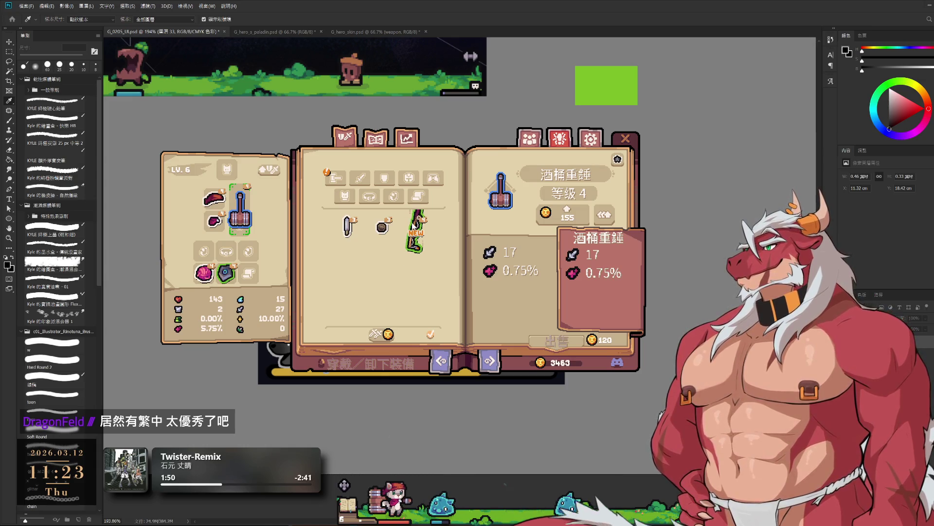
{"action": "left_click", "coordinate": [413, 228]}
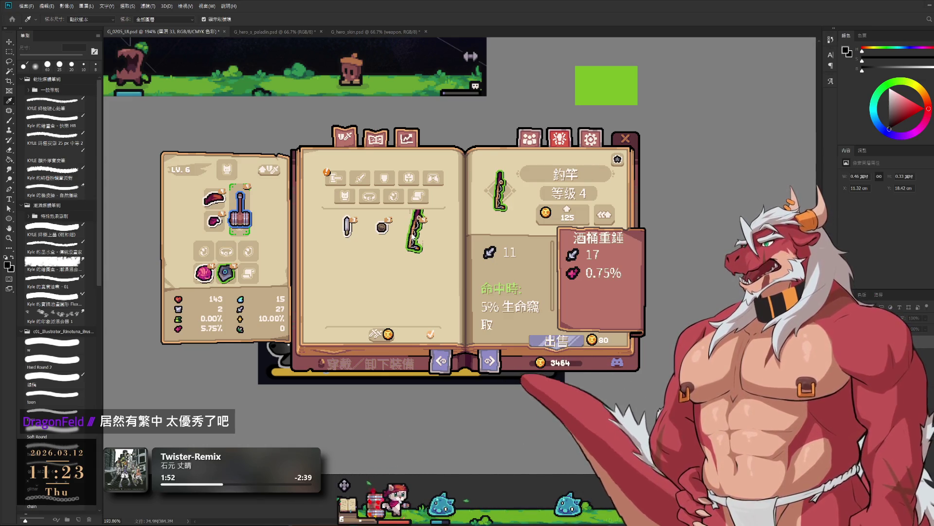
{"action": "left_click", "coordinate": [400, 242]}
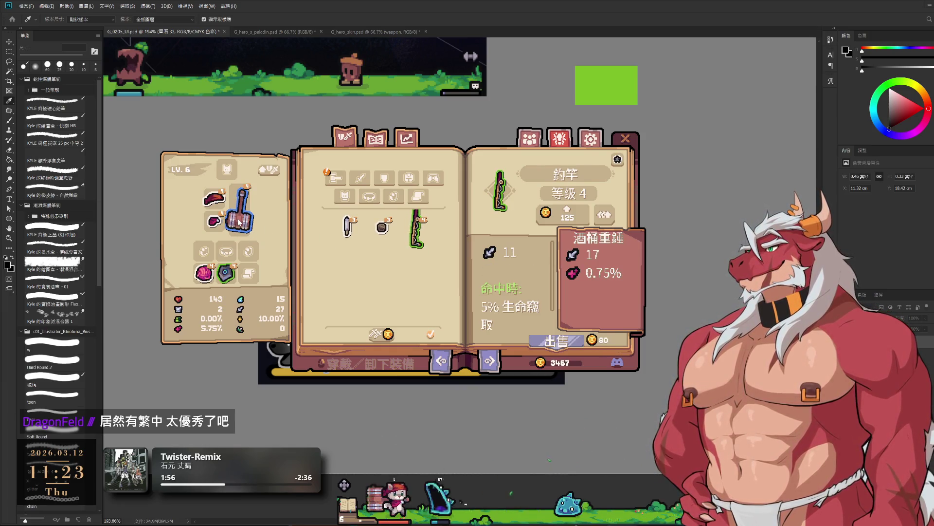
{"action": "left_click_drag", "start_coordinate": [418, 240], "coordinate": [246, 215]}
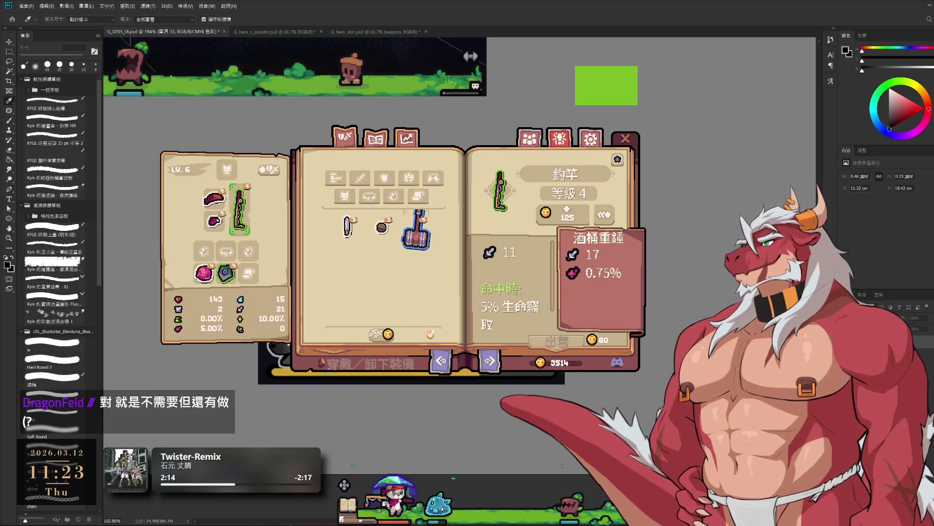
{"action": "left_click_drag", "start_coordinate": [417, 229], "coordinate": [243, 212]}
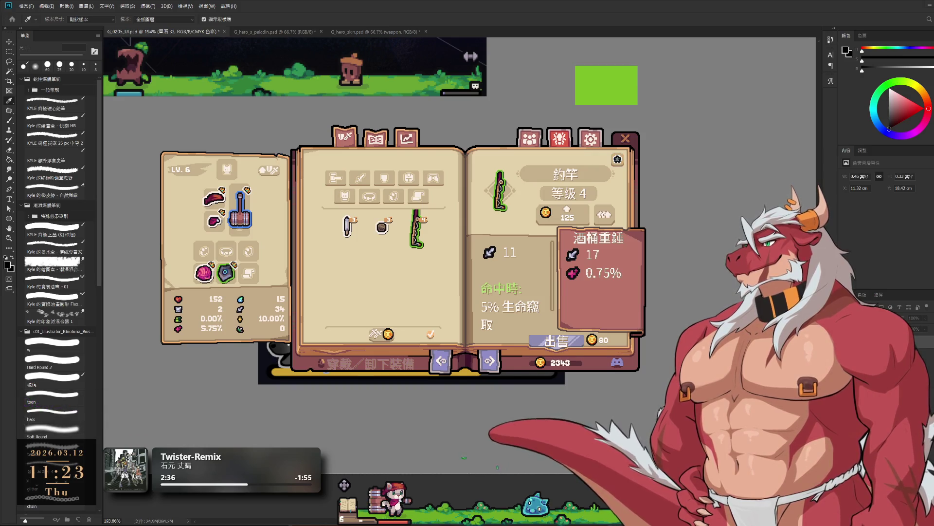
{"action": "key", "text": "ctrl+comma"}
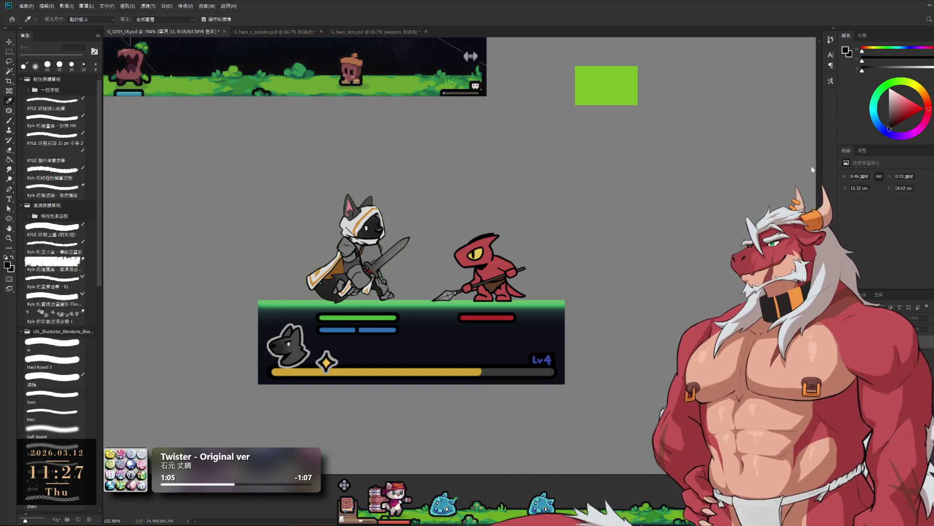
Swap the Eyedropper for the Brush tool, with the equipment book closed over the mockup.
{"action": "key", "text": "b"}
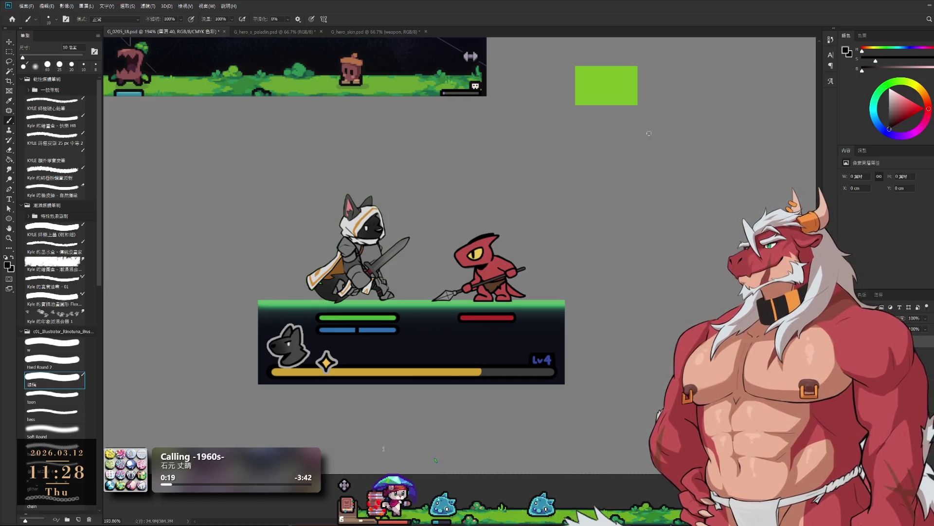
Scroll to the pasteboard above the green block and sketch trial note strokes, erasing and undoing them.
{"action": "scroll", "coordinate": [649, 109], "scroll_direction": "right", "scroll_amount": 5}
{"action": "scroll", "coordinate": [524, 271], "scroll_direction": "up", "scroll_amount": 2}
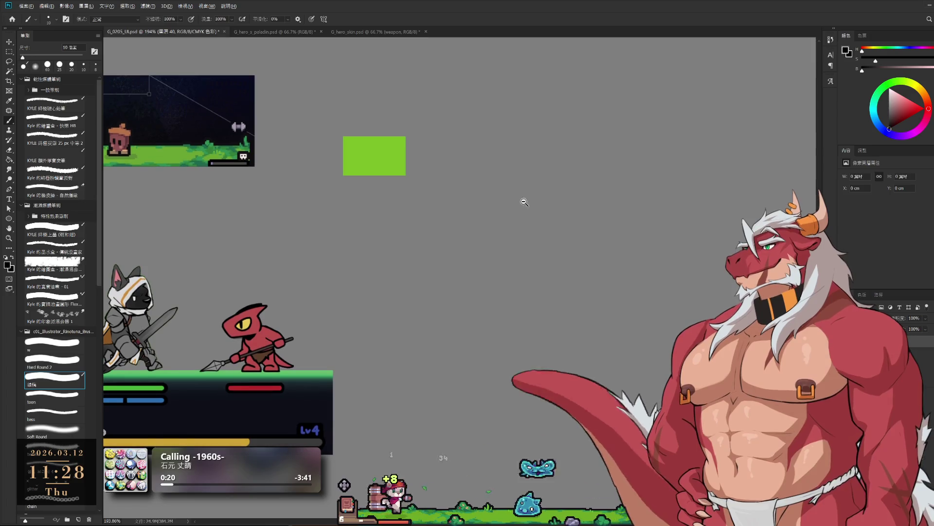
{"action": "scroll", "coordinate": [526, 204], "scroll_direction": "up", "scroll_amount": 2}
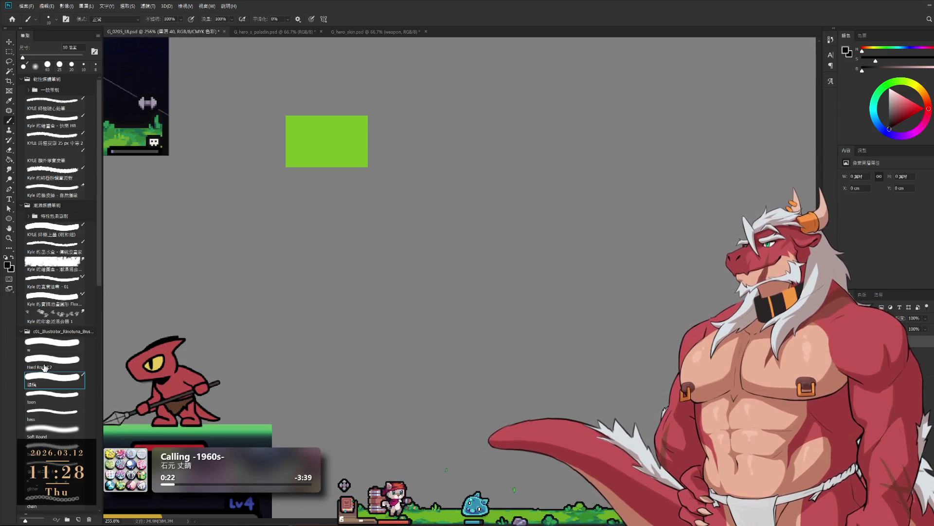
{"action": "left_click_drag", "start_coordinate": [478, 92], "coordinate": [475, 100]}
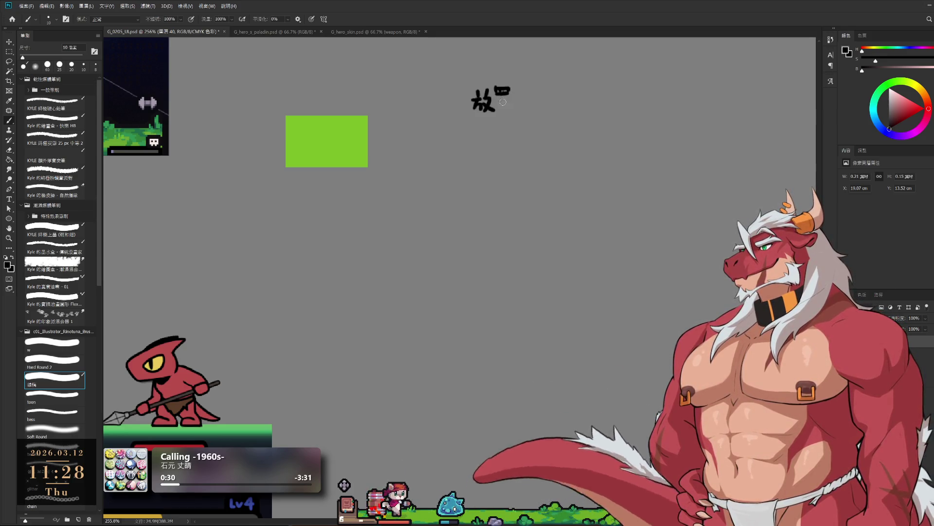
{"action": "key", "text": "e"}
{"action": "mouse_move", "coordinate": [501, 105]}
{"action": "left_mouse_down"}
{"action": "mouse_move", "coordinate": [470, 117]}
{"action": "mouse_move", "coordinate": [508, 98]}
{"action": "mouse_move", "coordinate": [480, 111]}
{"action": "left_mouse_up"}
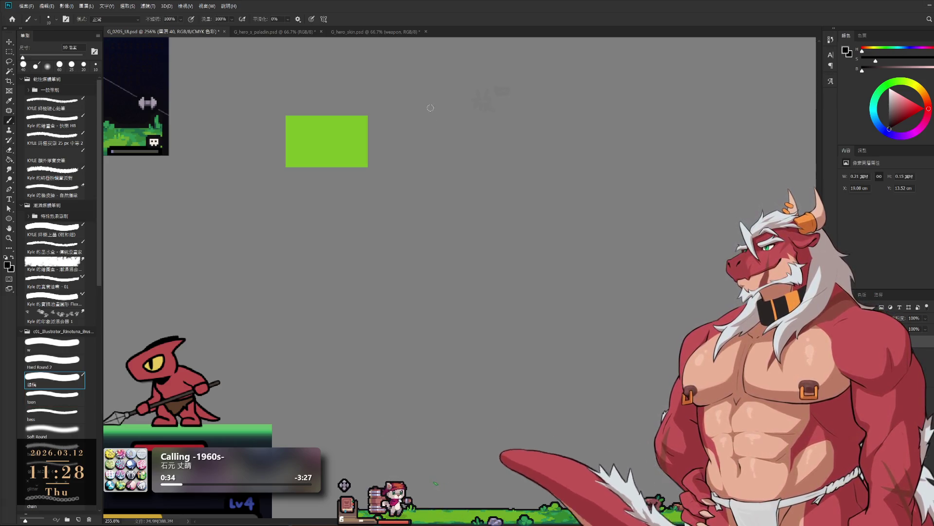
{"action": "key", "text": "e"}
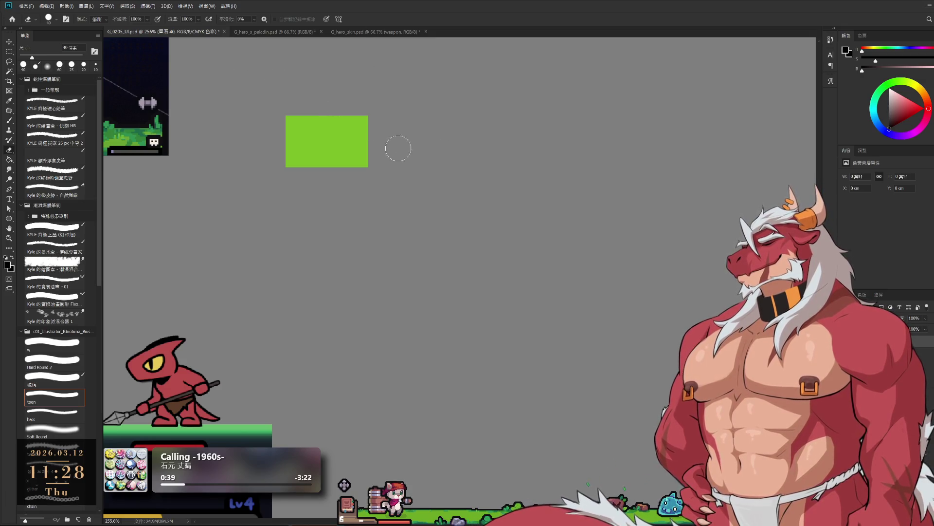
{"action": "key", "text": "b"}
{"action": "mouse_move", "coordinate": [418, 76]}
{"action": "left_mouse_down"}
{"action": "mouse_move", "coordinate": [414, 101]}
{"action": "mouse_move", "coordinate": [428, 93]}
{"action": "mouse_move", "coordinate": [435, 101]}
{"action": "mouse_move", "coordinate": [437, 82]}
{"action": "left_mouse_up"}
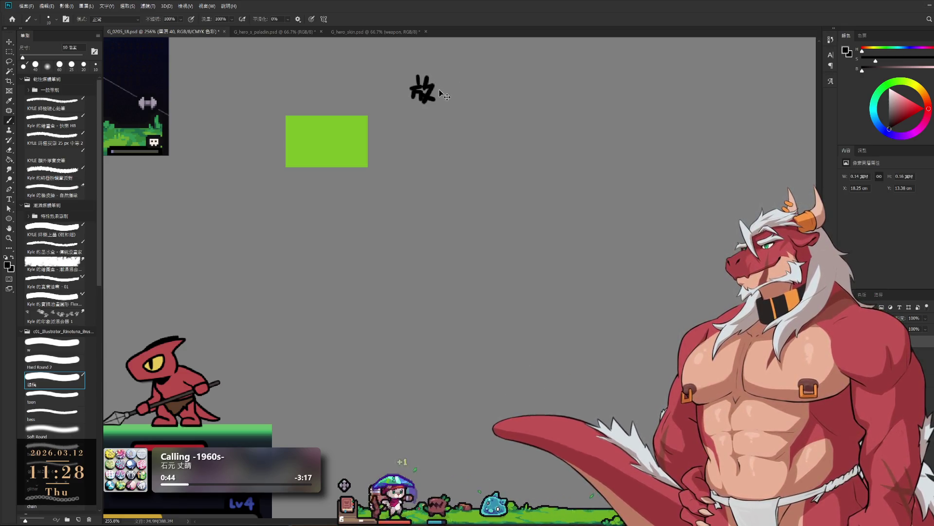
{"action": "key", "text": "ctrl+z"}
{"action": "key", "text": "ctrl+z"}
{"action": "key", "text": "ctrl+z"}
Choose the 8px 'bass' brush preset and handwrite 放置： beside the green block.
{"action": "left_click", "coordinate": [83, 416]}
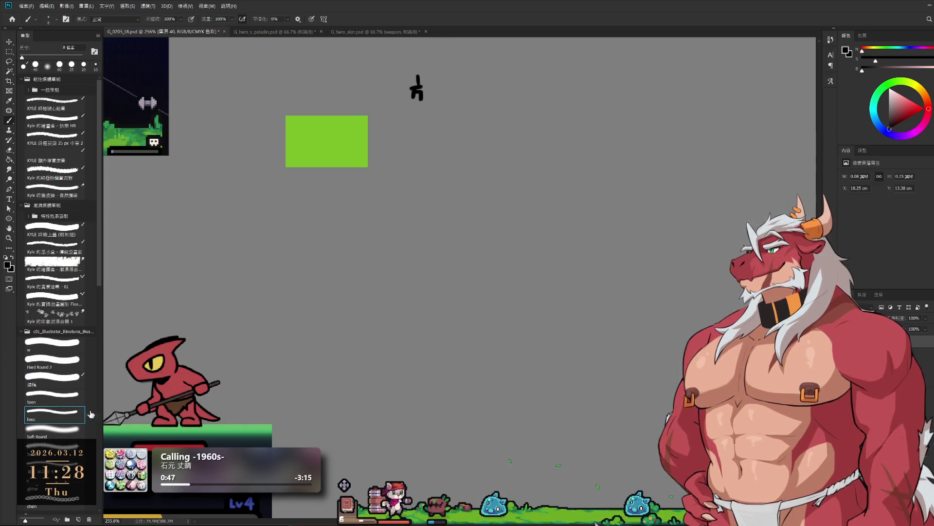
{"action": "left_click_drag", "start_coordinate": [419, 184], "coordinate": [419, 160]}
{"action": "key", "text": "e"}
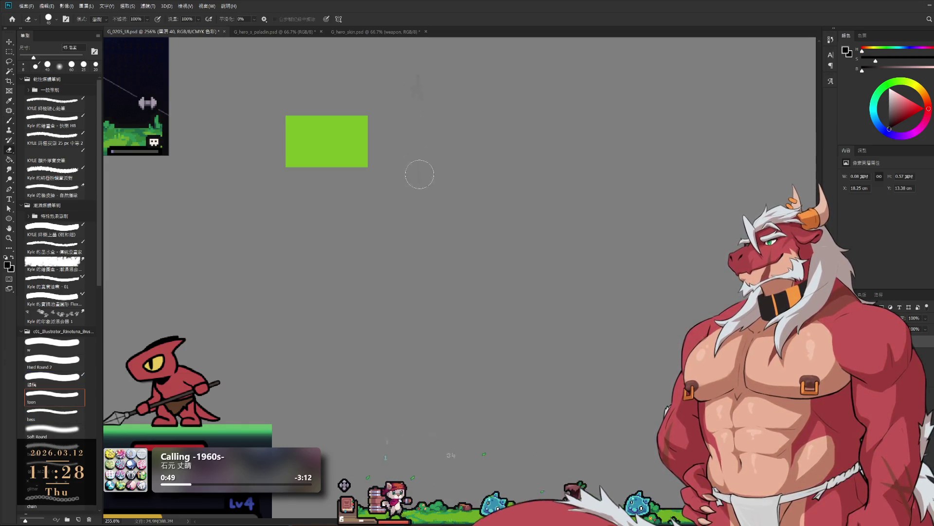
{"action": "key", "text": "b"}
{"action": "mouse_move", "coordinate": [405, 98]}
{"action": "left_mouse_down"}
{"action": "mouse_move", "coordinate": [418, 96]}
{"action": "mouse_move", "coordinate": [414, 112]}
{"action": "mouse_move", "coordinate": [419, 100]}
{"action": "mouse_move", "coordinate": [430, 113]}
{"action": "mouse_move", "coordinate": [444, 92]}
{"action": "mouse_move", "coordinate": [448, 112]}
{"action": "mouse_move", "coordinate": [436, 109]}
{"action": "mouse_move", "coordinate": [452, 114]}
{"action": "left_mouse_up"}
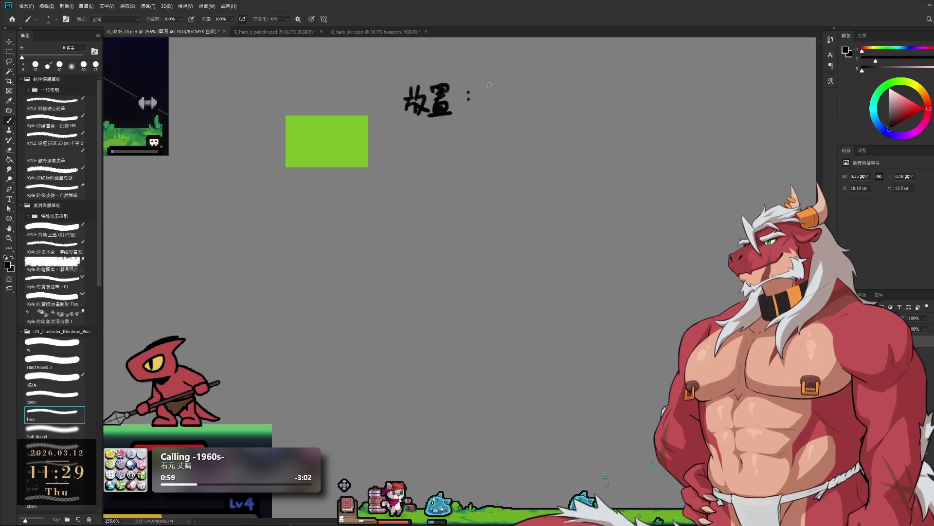
Handwrite 內容堆量 after 放置：, then move the whole note down and to the right.
{"action": "mouse_move", "coordinate": [485, 90]}
{"action": "left_mouse_down"}
{"action": "mouse_move", "coordinate": [484, 104]}
{"action": "mouse_move", "coordinate": [524, 89]}
{"action": "mouse_move", "coordinate": [520, 105]}
{"action": "left_mouse_up"}
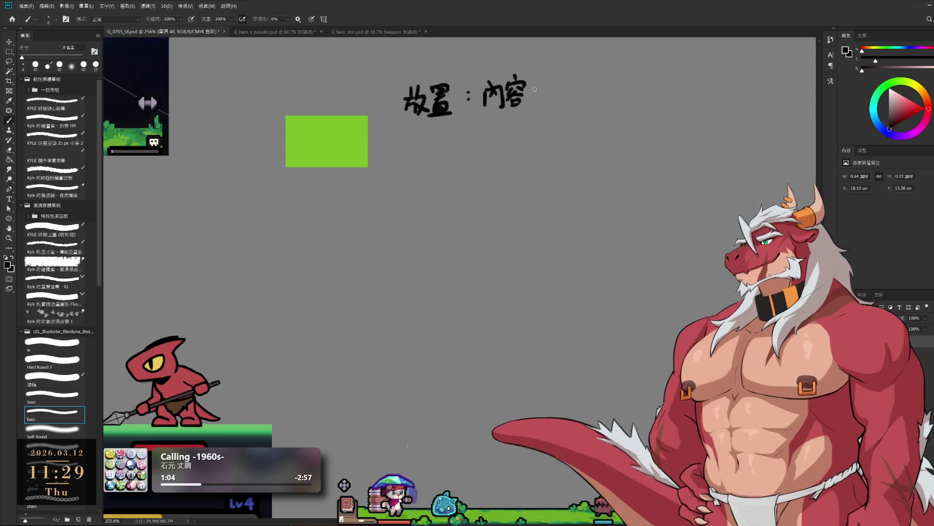
{"action": "left_click_drag", "start_coordinate": [537, 87], "coordinate": [552, 99]}
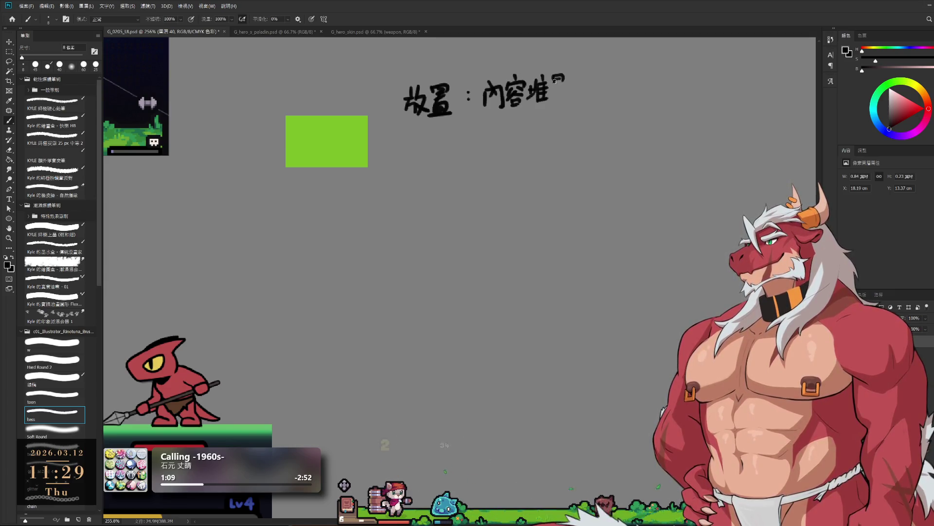
{"action": "left_click_drag", "start_coordinate": [553, 98], "coordinate": [572, 103]}
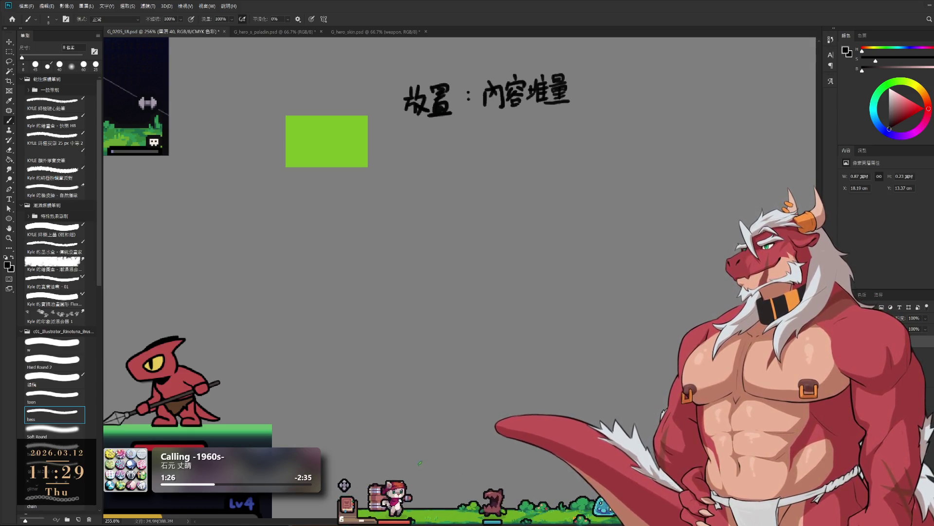
{"action": "left_click_drag", "start_coordinate": [532, 181], "coordinate": [612, 267]}
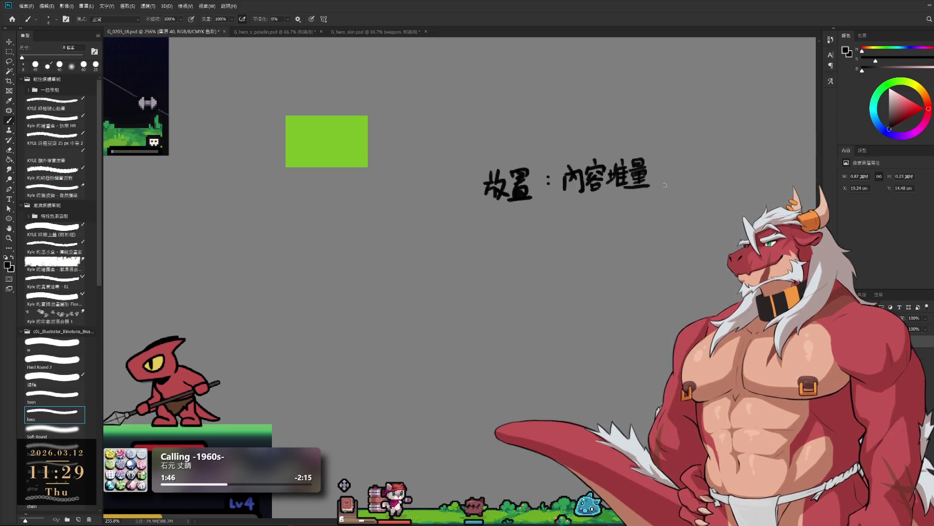
Erase the colon and the characters 放置 from the note with a slightly smaller eraser.
{"action": "key", "text": "e"}
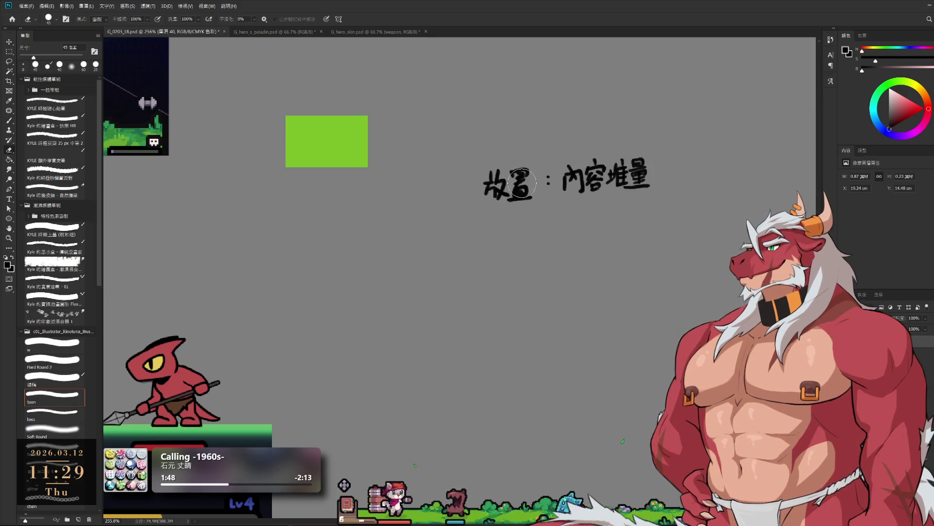
{"action": "left_click", "coordinate": [553, 169]}
{"action": "key", "text": "bracketleft"}
{"action": "left_click", "coordinate": [550, 187]}
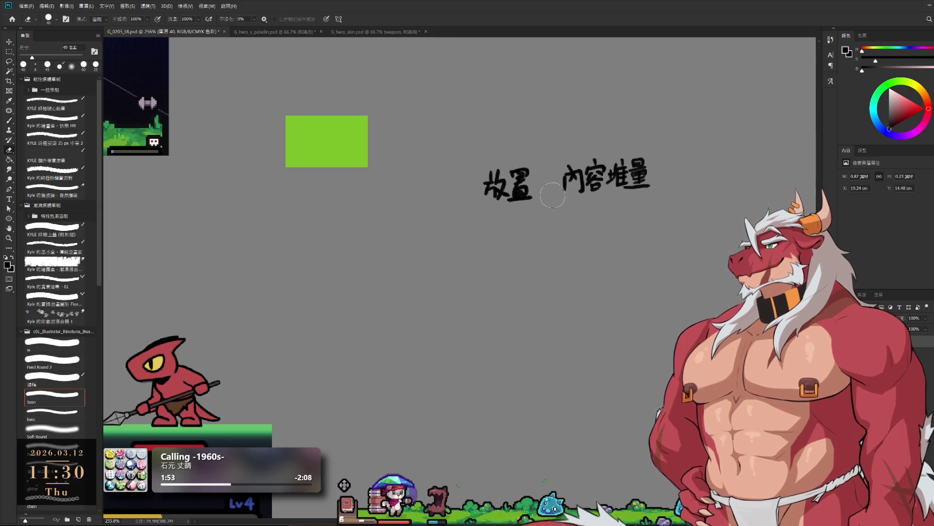
{"action": "mouse_move", "coordinate": [535, 180]}
{"action": "left_mouse_down"}
{"action": "mouse_move", "coordinate": [522, 208]}
{"action": "mouse_move", "coordinate": [494, 191]}
{"action": "left_mouse_up"}
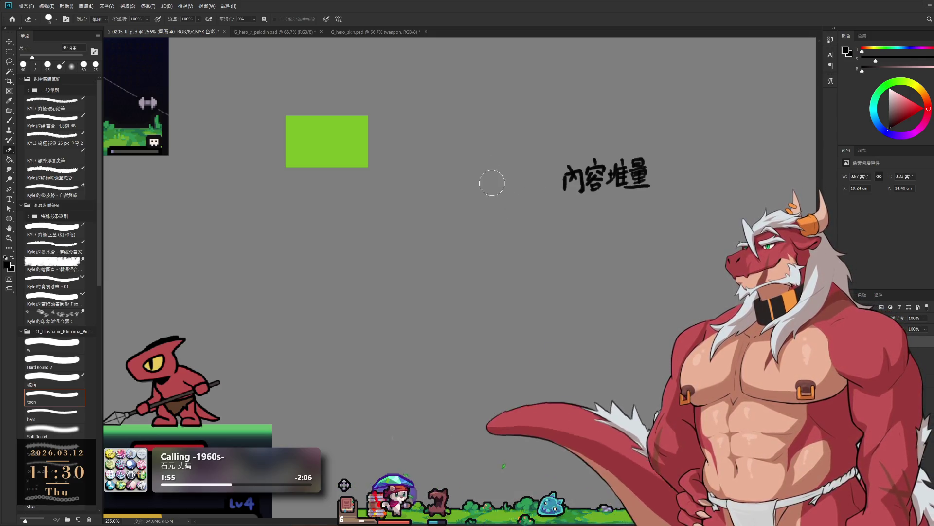
Start a new character left of 內容堆量, undoing the miswritten 心 strokes.
{"action": "key", "text": "b"}
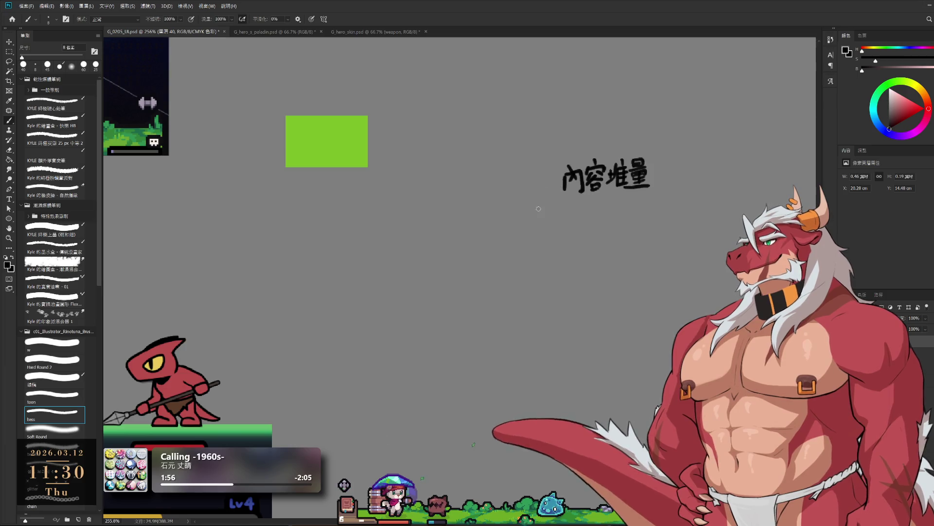
{"action": "left_click_drag", "start_coordinate": [469, 177], "coordinate": [484, 187]}
{"action": "key", "text": "ctrl+z"}
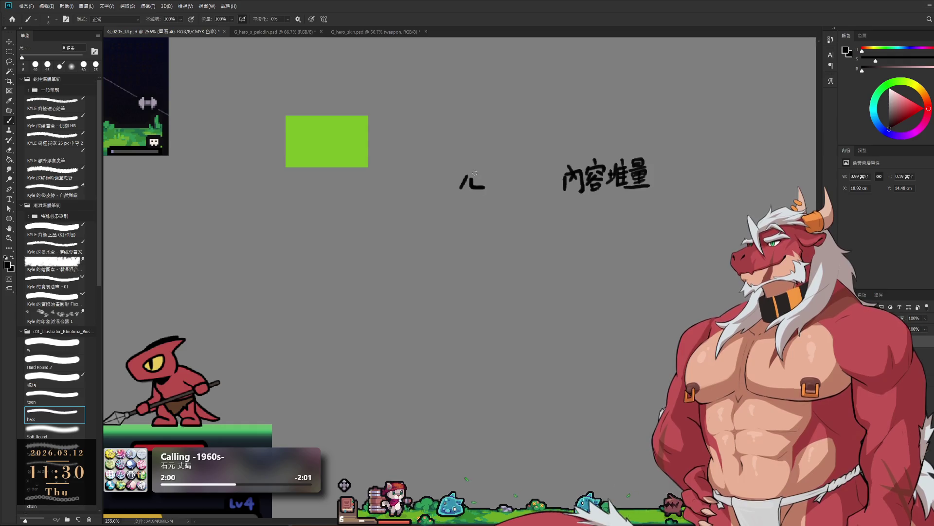
{"action": "key", "text": "ctrl+z"}
{"action": "key", "text": "ctrl+z"}
{"action": "key", "text": "ctrl+z"}
{"action": "key", "text": "ctrl+z"}
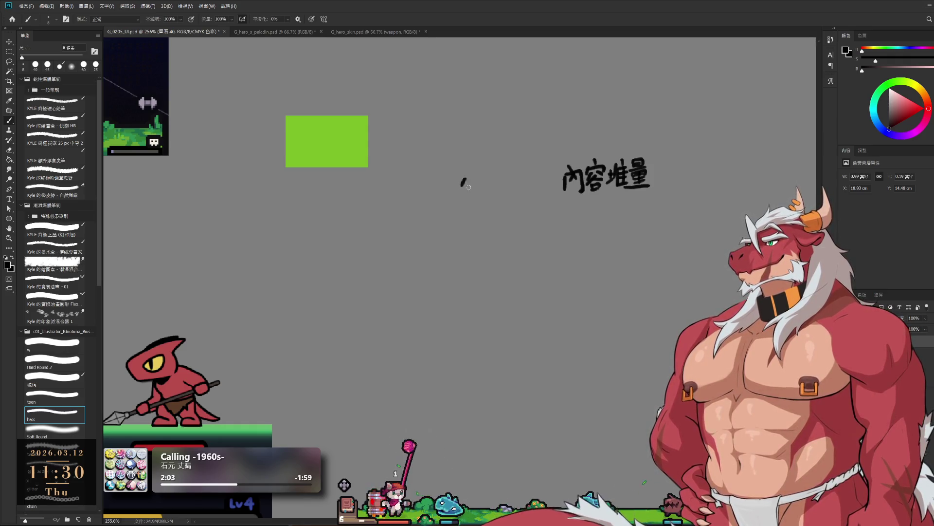
{"action": "key", "text": "ctrl+z"}
Handwrite 必要 to the left of 內容堆量, undoing a stray mark below it.
{"action": "mouse_move", "coordinate": [486, 178]}
{"action": "left_mouse_down"}
{"action": "mouse_move", "coordinate": [460, 198]}
{"action": "mouse_move", "coordinate": [499, 166]}
{"action": "mouse_move", "coordinate": [492, 182]}
{"action": "left_mouse_up"}
{"action": "mouse_move", "coordinate": [492, 171]}
{"action": "left_mouse_down"}
{"action": "mouse_move", "coordinate": [504, 181]}
{"action": "mouse_move", "coordinate": [496, 176]}
{"action": "left_mouse_up"}
{"action": "left_click_drag", "start_coordinate": [501, 166], "coordinate": [501, 177]}
{"action": "left_click_drag", "start_coordinate": [492, 180], "coordinate": [503, 180]}
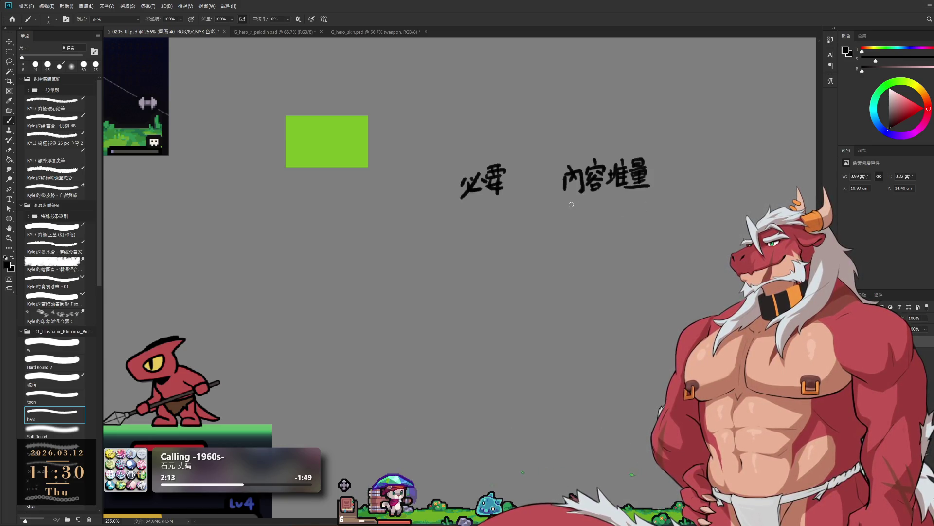
{"action": "left_click_drag", "start_coordinate": [566, 210], "coordinate": [568, 213]}
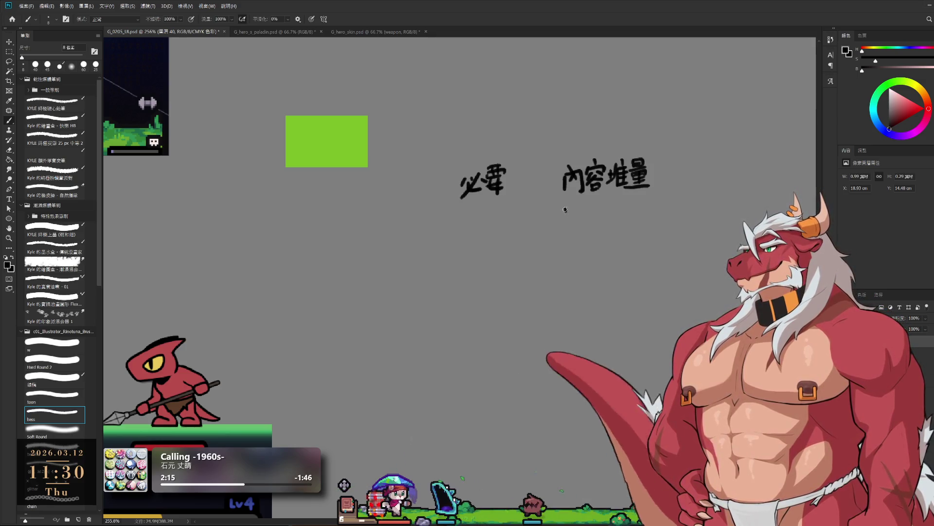
{"action": "key", "text": "ctrl+z"}
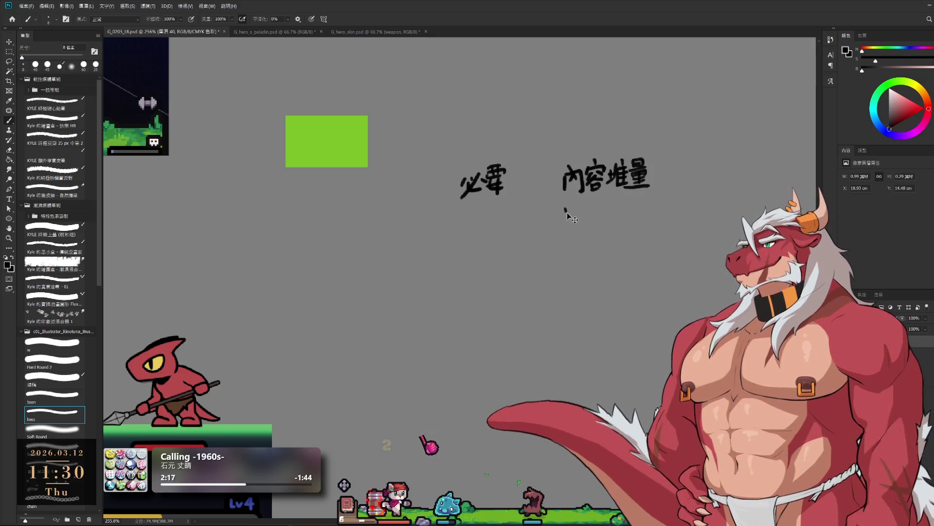
Handwrite 獸人紙娃娃 as a second line beneath 內容堆量.
{"action": "left_click_drag", "start_coordinate": [565, 210], "coordinate": [578, 213]}
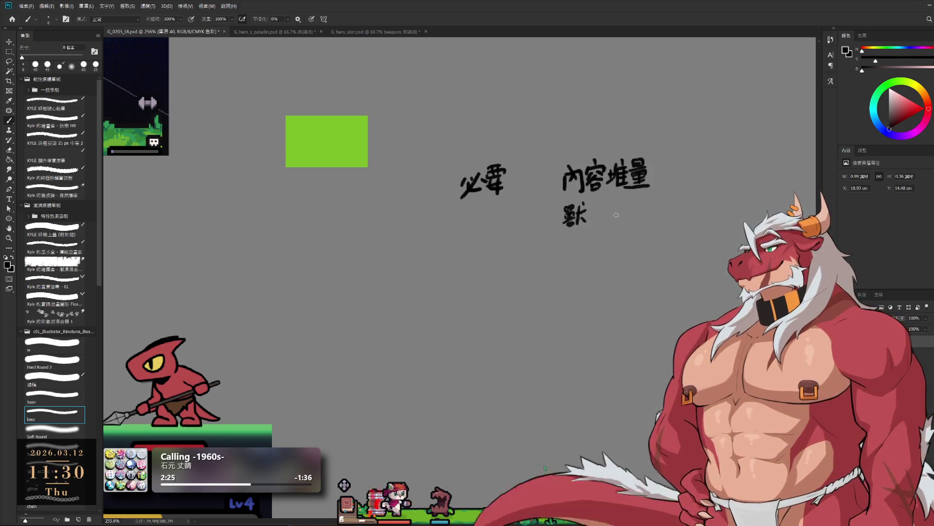
{"action": "mouse_move", "coordinate": [599, 204]}
{"action": "left_mouse_down"}
{"action": "mouse_move", "coordinate": [594, 225]}
{"action": "mouse_move", "coordinate": [618, 219]}
{"action": "left_mouse_up"}
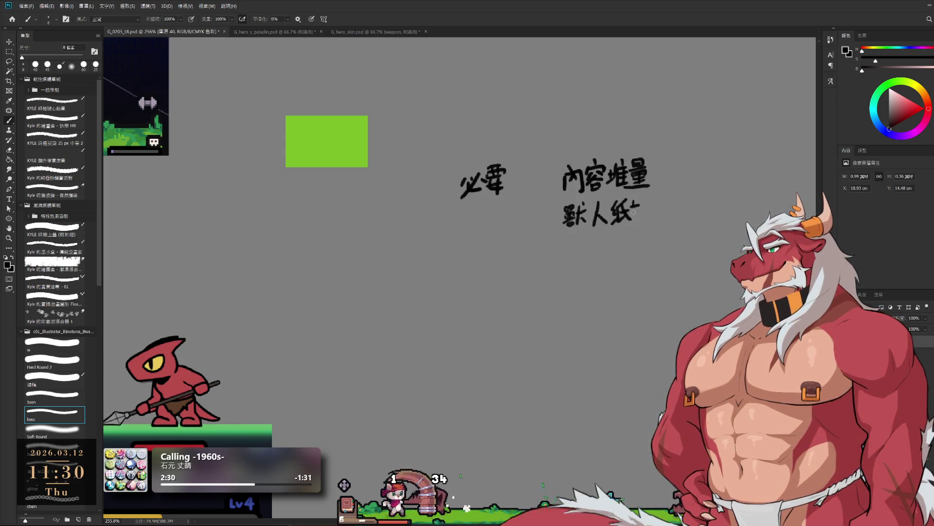
{"action": "mouse_move", "coordinate": [639, 201]}
{"action": "left_mouse_down"}
{"action": "mouse_move", "coordinate": [636, 219]}
{"action": "mouse_move", "coordinate": [661, 216]}
{"action": "mouse_move", "coordinate": [666, 202]}
{"action": "mouse_move", "coordinate": [676, 222]}
{"action": "left_mouse_up"}
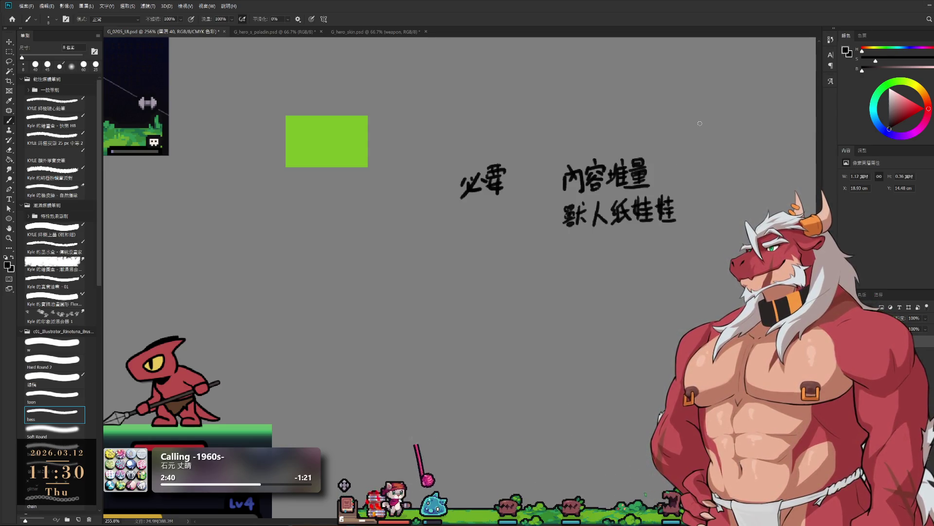